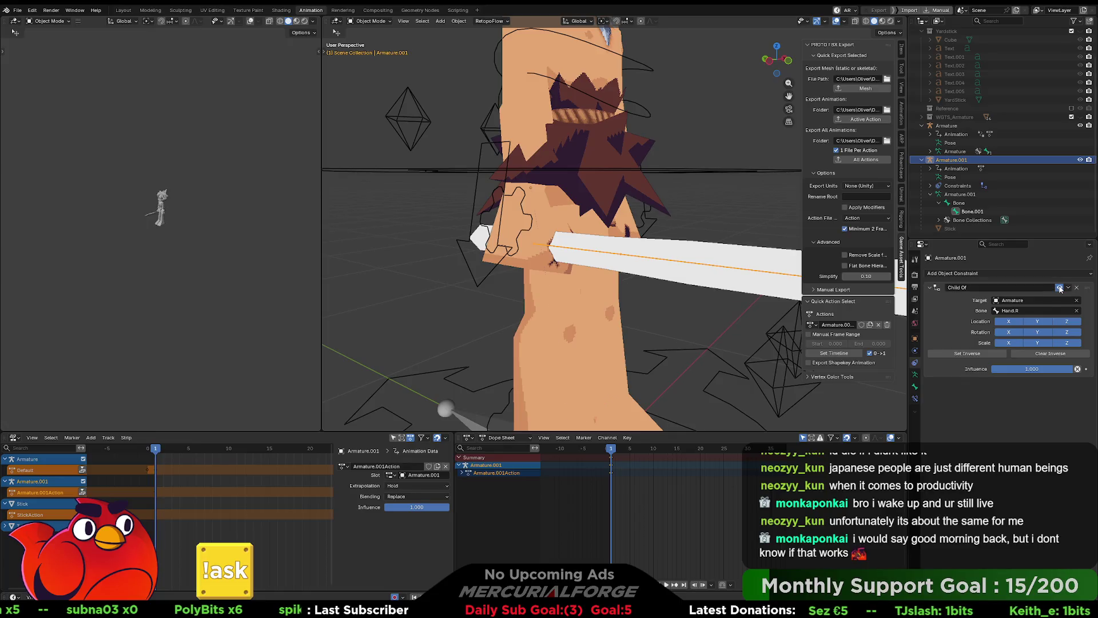
Step: Disable the stick's Child Of constraint, export Armature.001's mesh via PROTO FBX Export, and go to Unreal
left_click(646, 371)
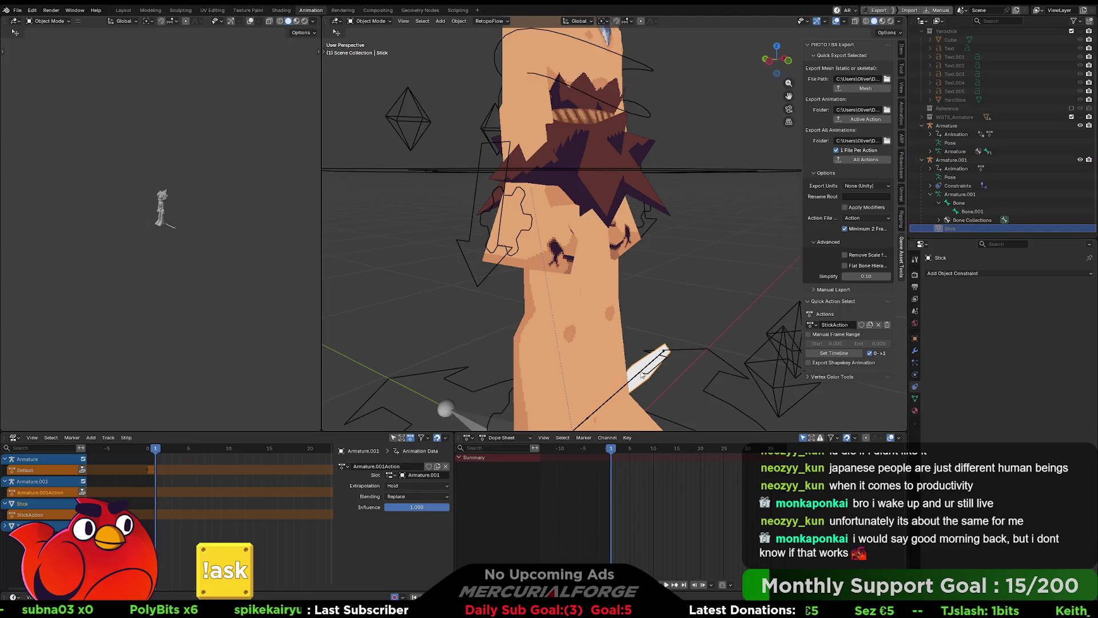
left_click(646, 370)
left_click(867, 89)
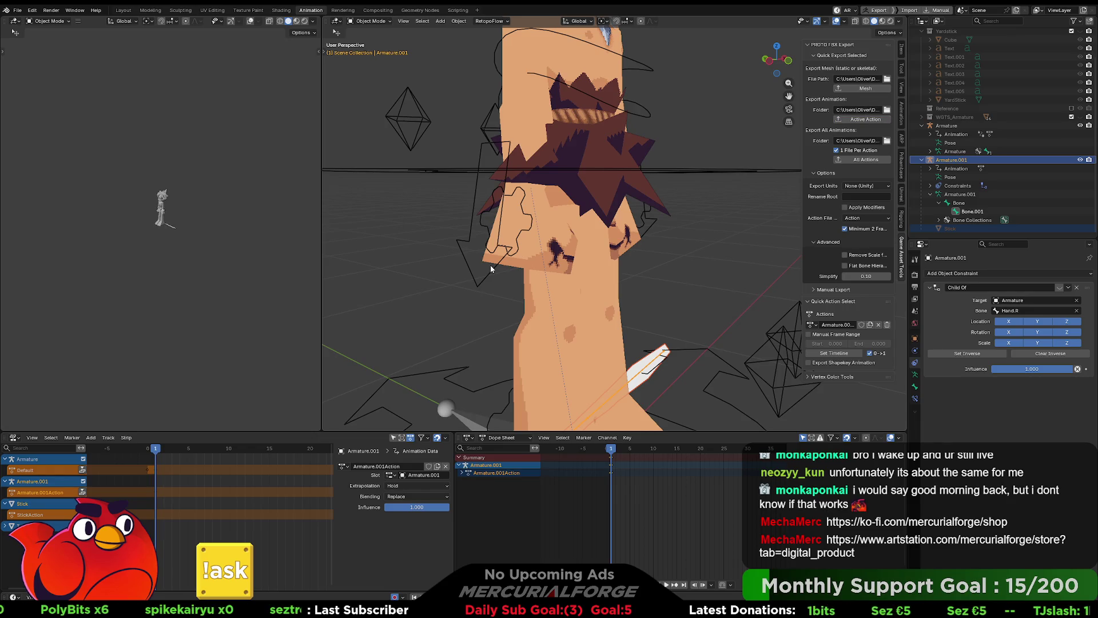
key("alt+Tab")
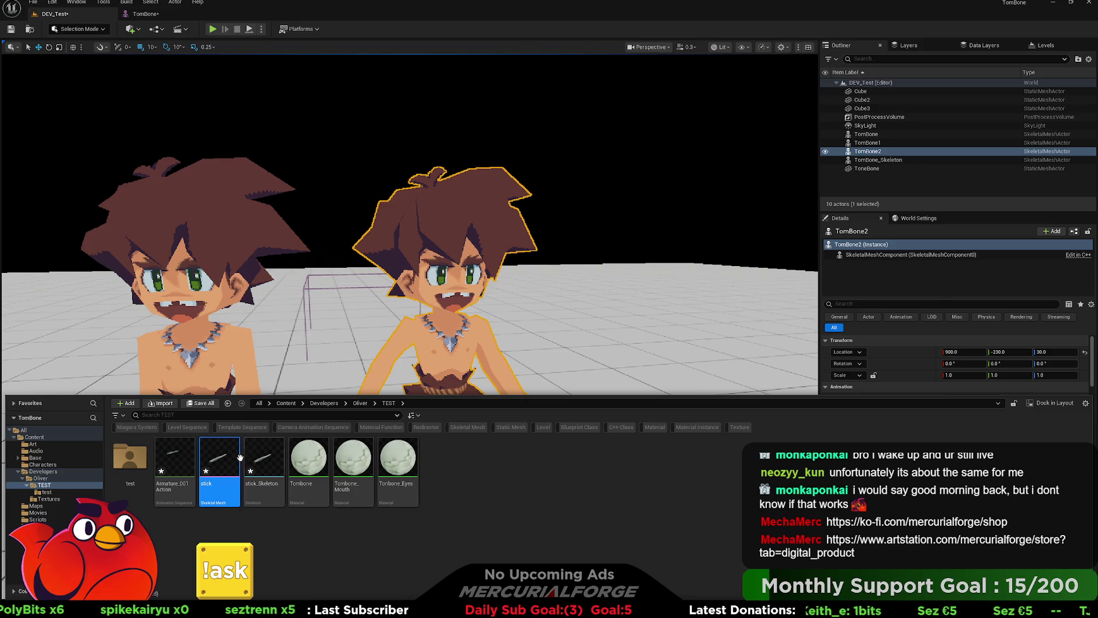
Step: Select the imported stick_Skeleton asset in the TEST folder and hide the content drawer
left_click(256, 458)
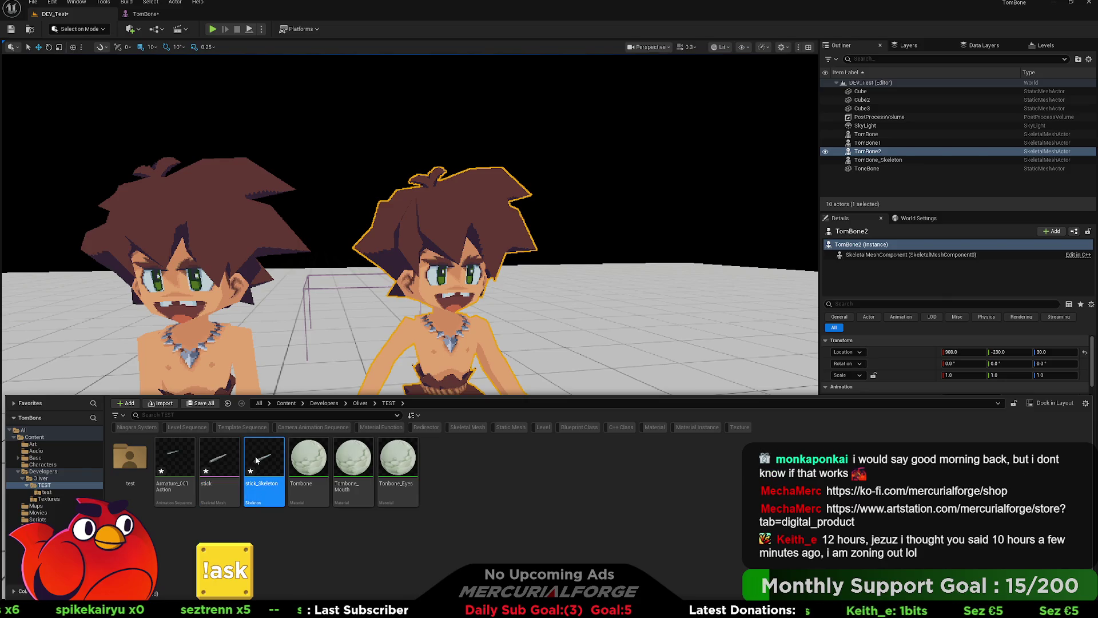
key("ctrl+space")
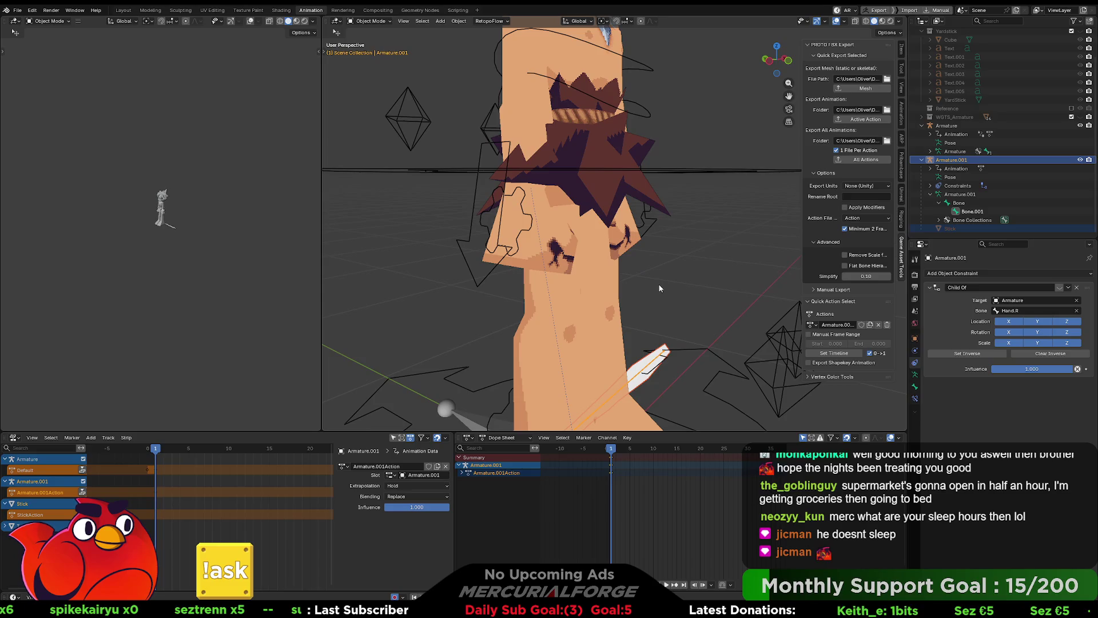
Step: In the Outliner, rename Bone to Root and Bone.001 to Head
left_click(983, 203)
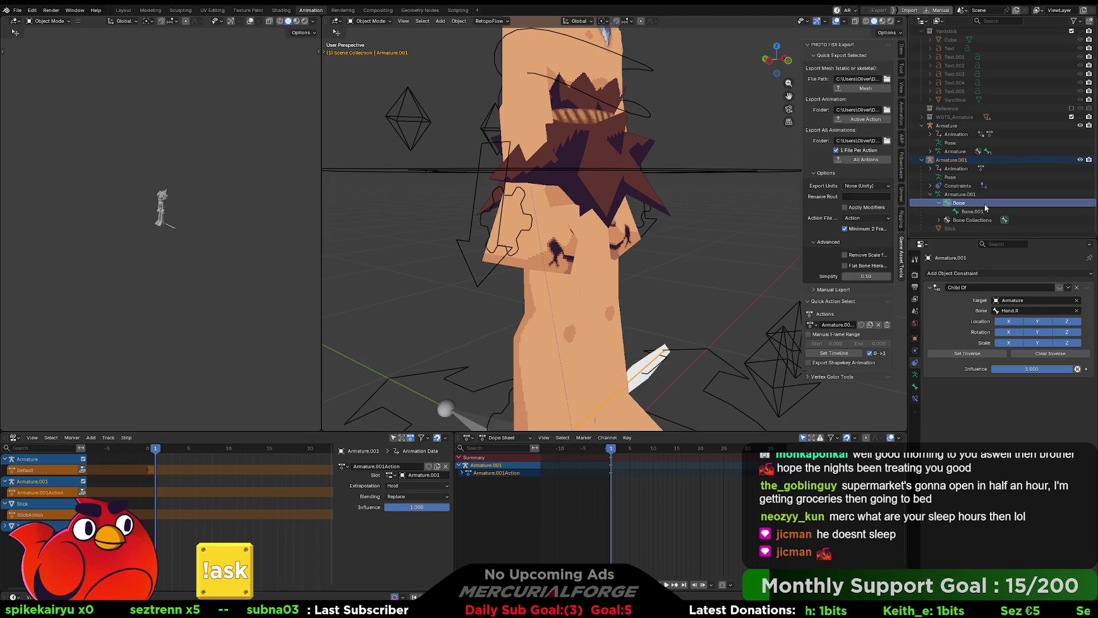
double_click(983, 203)
type("Root")
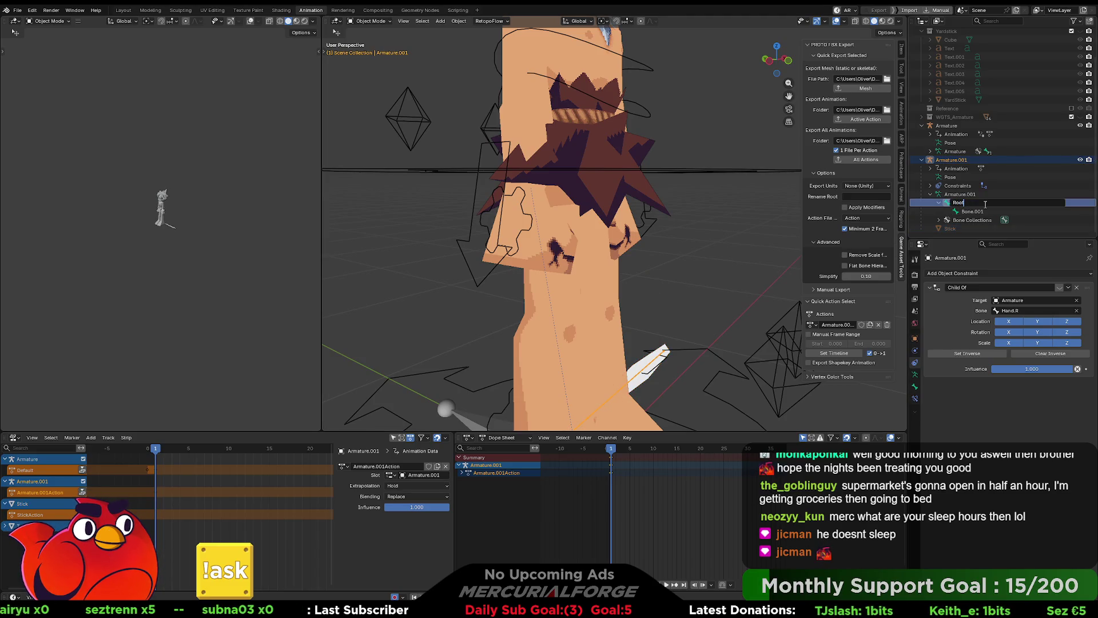
key("Return")
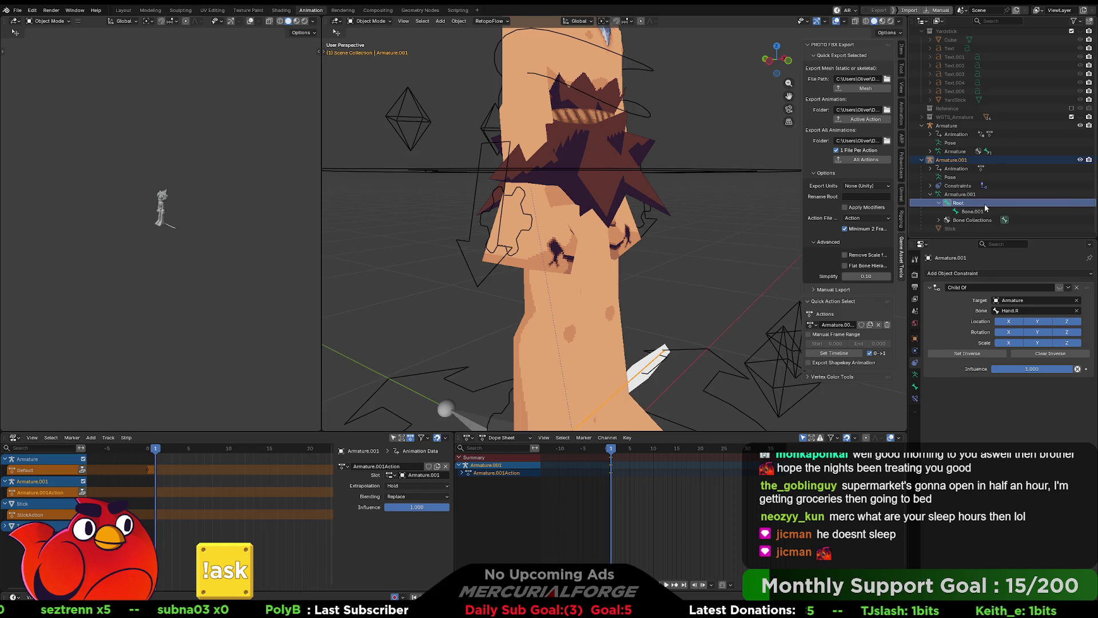
left_click(975, 212)
double_click(975, 212)
type("Head")
key("Return")
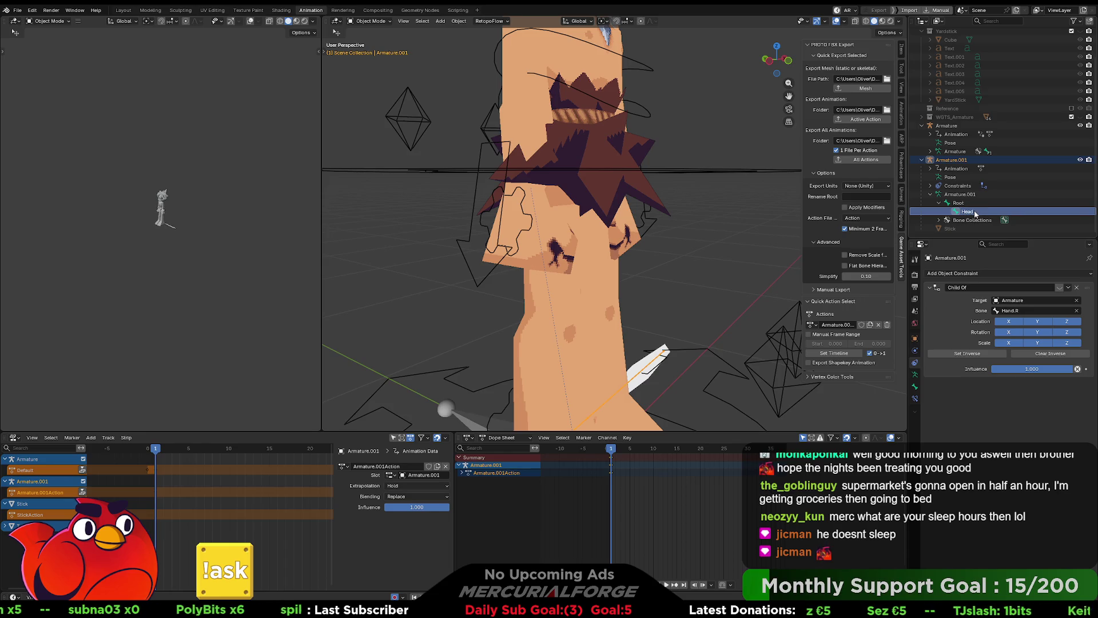
scroll(640, 304, "down", 3)
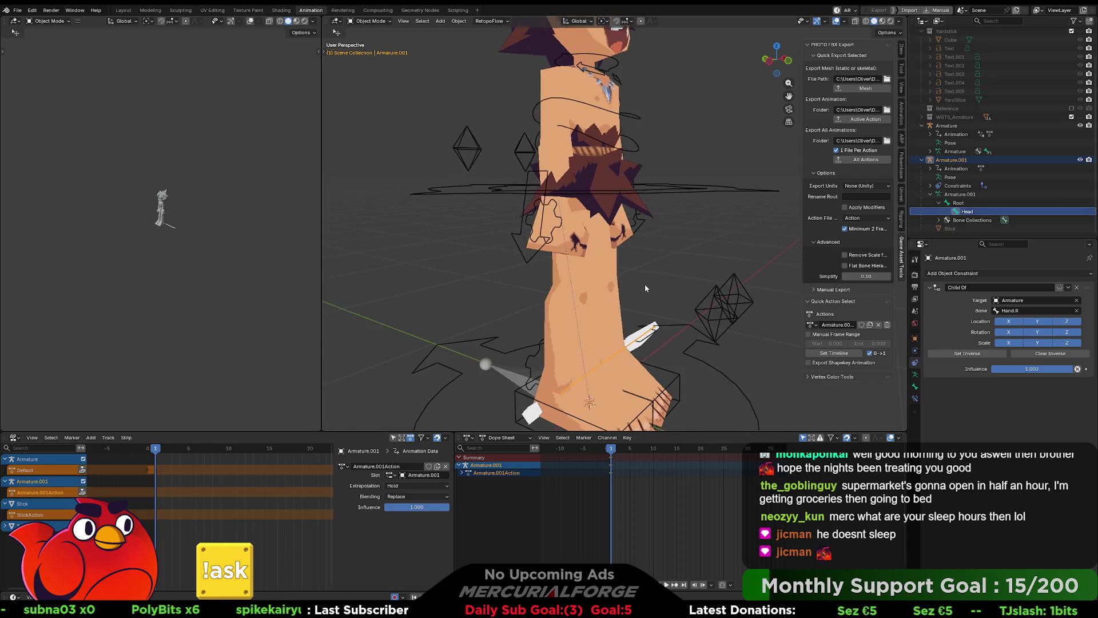
Step: With Armature.001 active, export its Active Action through PROTO FBX Export and switch to Unreal Engine
left_click(553, 371)
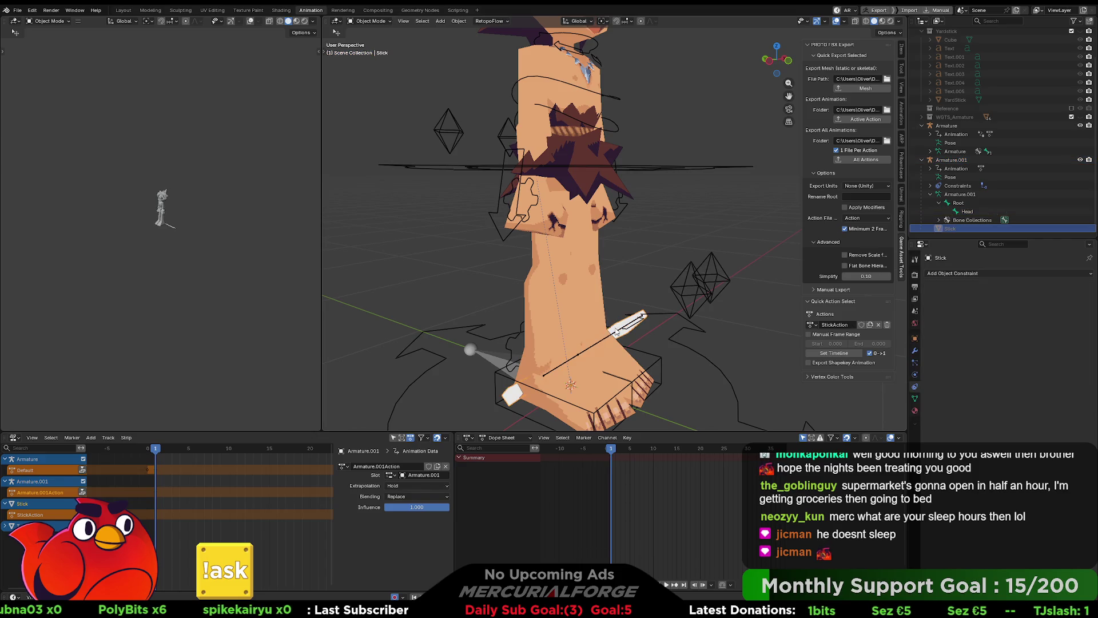
left_click(554, 370)
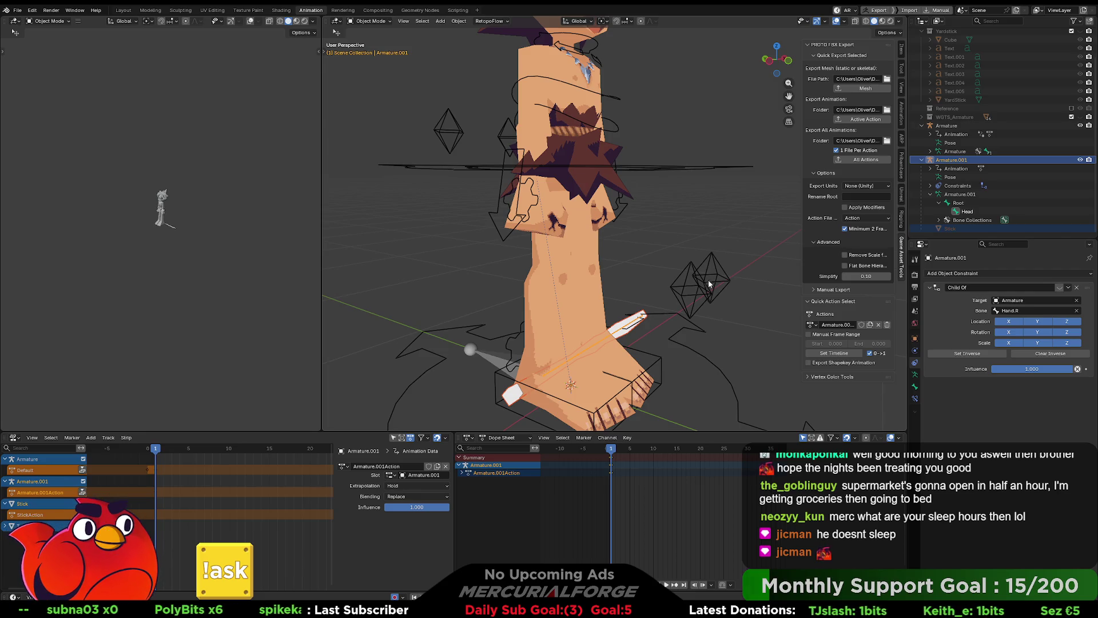
middle_click_drag(707, 285, 708, 278)
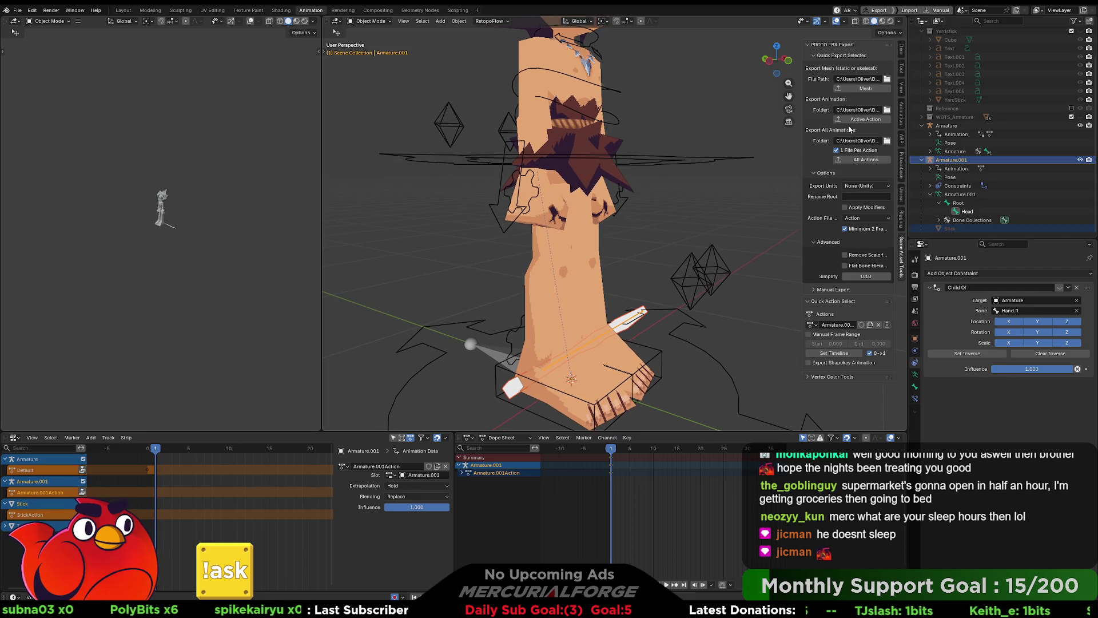
left_click(864, 119)
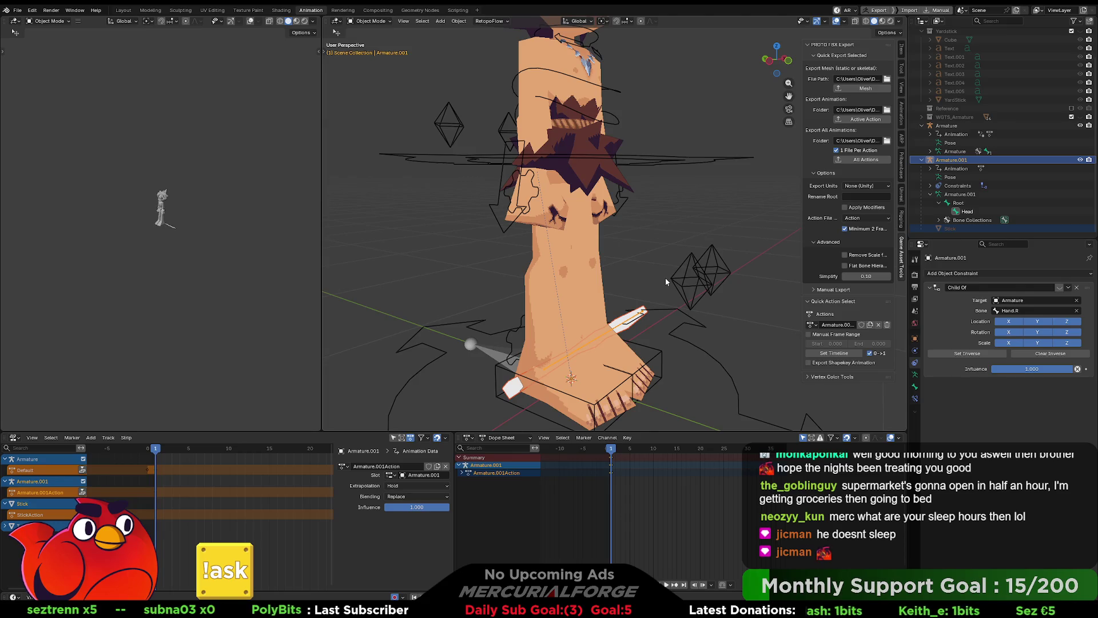
key("alt+Tab")
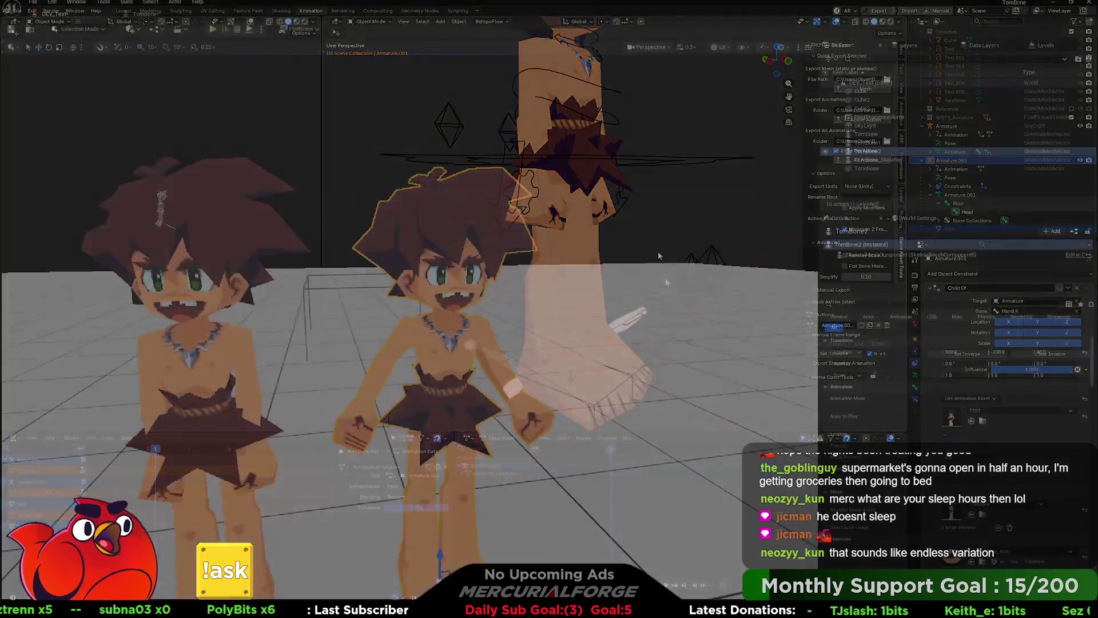
Step: Delete the Armature_001 Action, stick and stick_Skeleton assets from TEST, then return to Blender
left_click(175, 460, "shift")
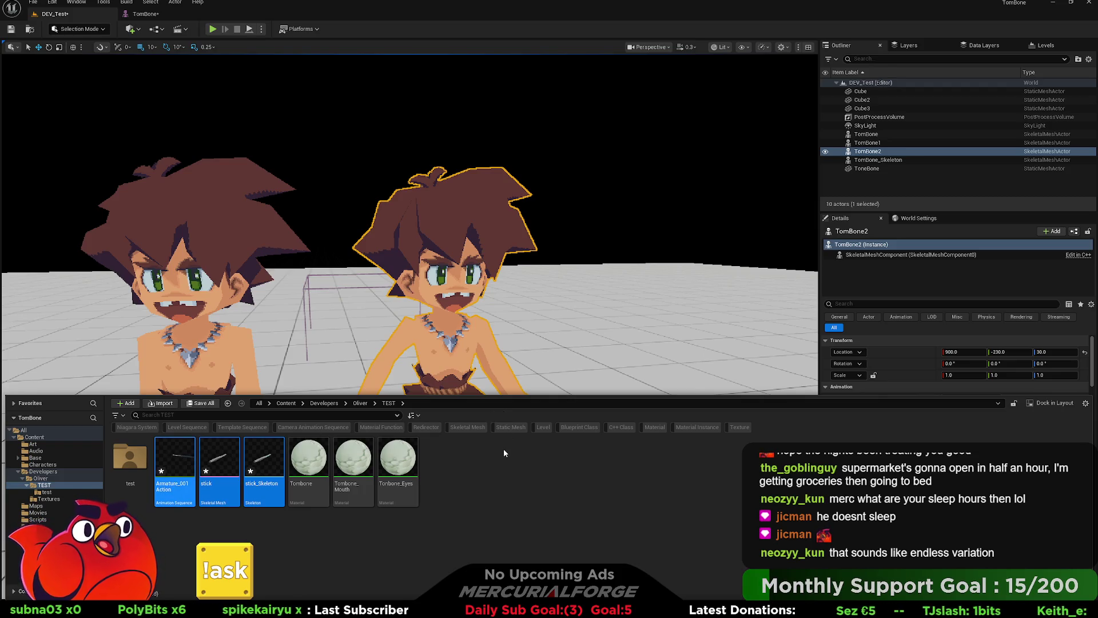
key("Delete")
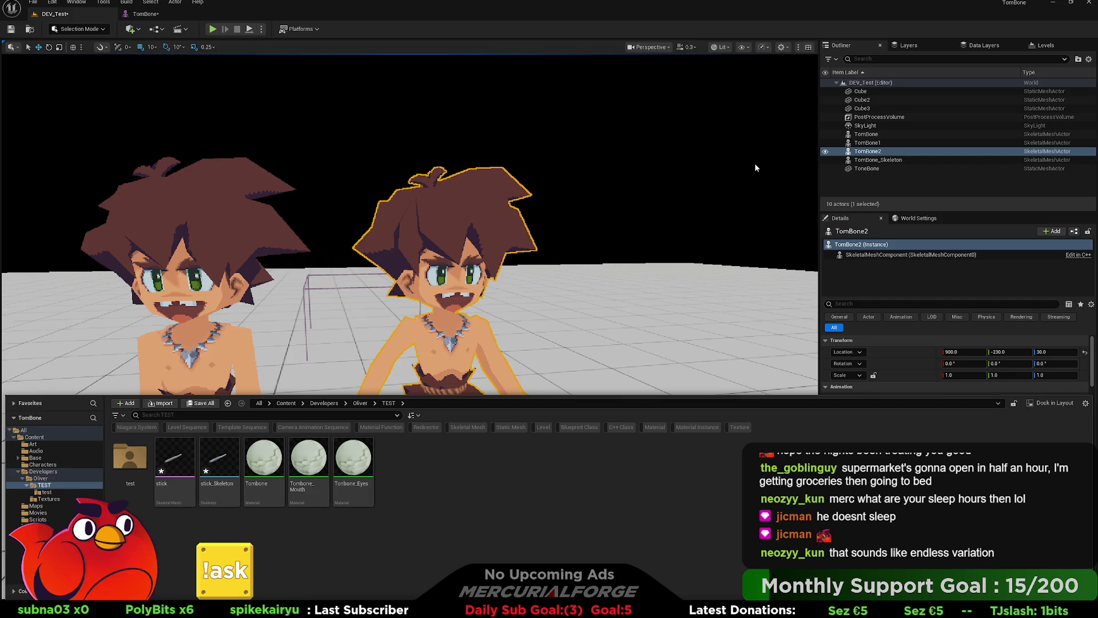
key("alt+Tab")
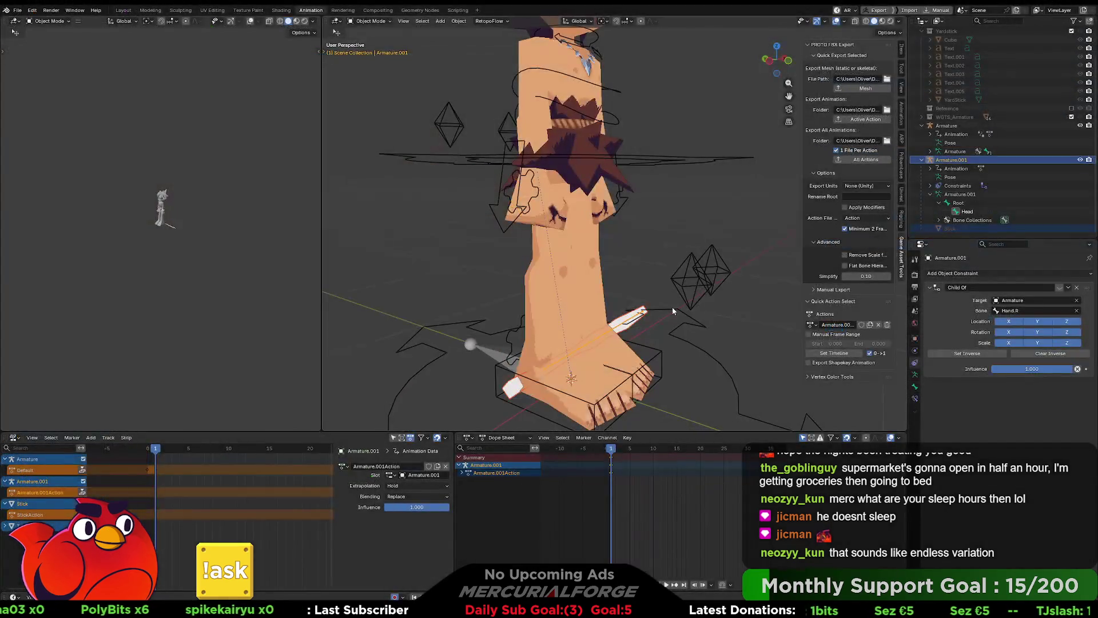
Step: Make Armature.001 the active object, staying in Object Mode
mouse_move(684, 303)
middle_mouse_down()
mouse_move(608, 320)
mouse_move(555, 310)
mouse_move(626, 330)
mouse_move(600, 333)
mouse_move(596, 321)
middle_mouse_up()
left_click(606, 349)
left_click(606, 348)
key("ctrl+Tab")
left_click(543, 324)
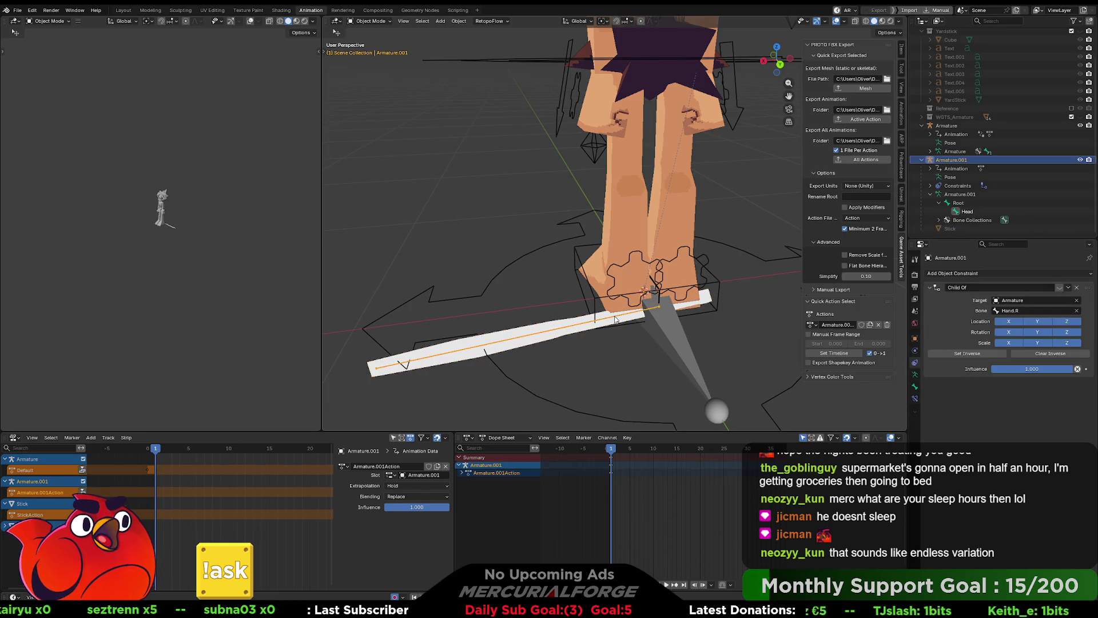
key("ctrl+Tab")
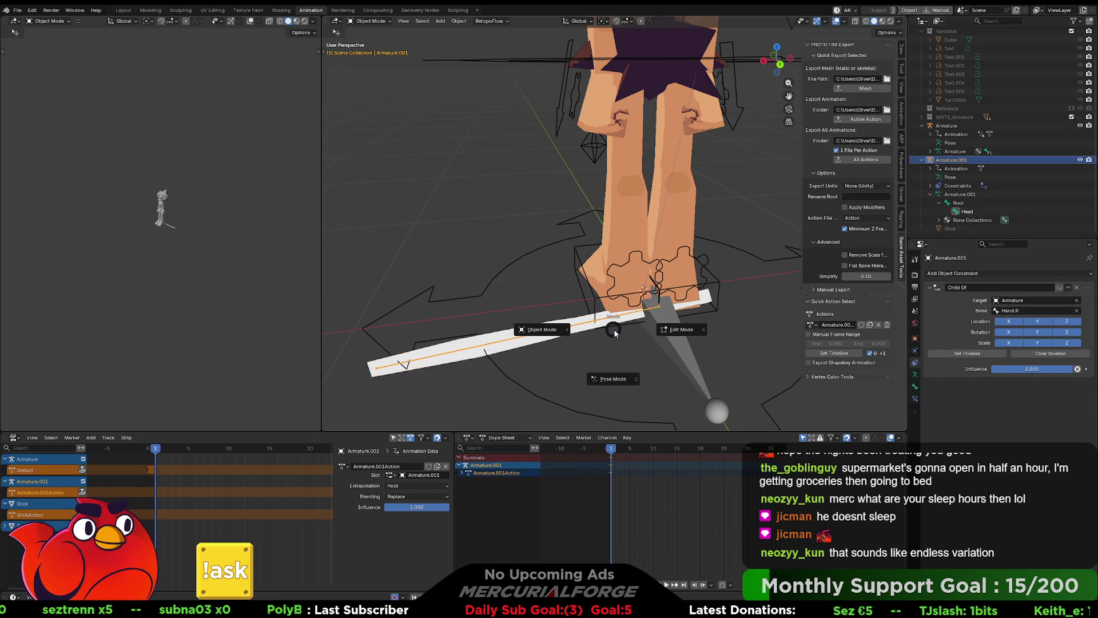
key("Escape")
Step: Re-enable the Child Of constraint so the stick sits in the Hand.R grip again
mouse_move(677, 334)
middle_mouse_down()
mouse_move(477, 307)
mouse_move(586, 294)
middle_mouse_up()
left_click(1059, 288)
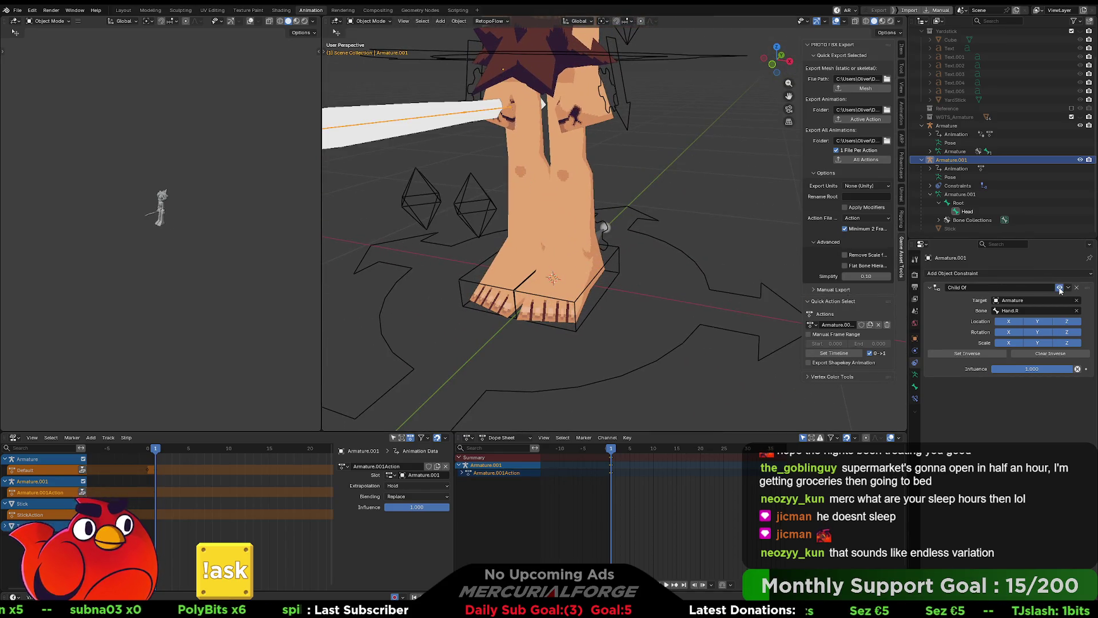
mouse_move(617, 193)
middle_mouse_down()
mouse_move(716, 189)
mouse_move(647, 202)
middle_mouse_up()
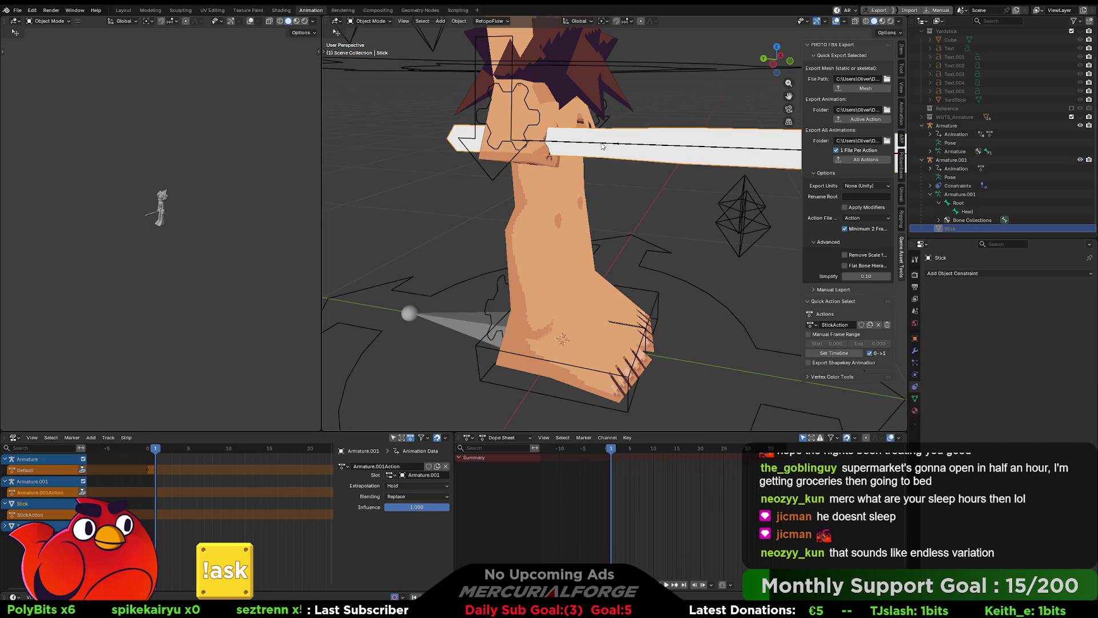
mouse_move(617, 161)
middle_mouse_down()
mouse_move(589, 223)
mouse_move(551, 259)
mouse_move(573, 222)
mouse_move(590, 221)
mouse_move(482, 227)
mouse_move(547, 224)
mouse_move(556, 235)
mouse_move(561, 209)
mouse_move(549, 254)
middle_mouse_up()
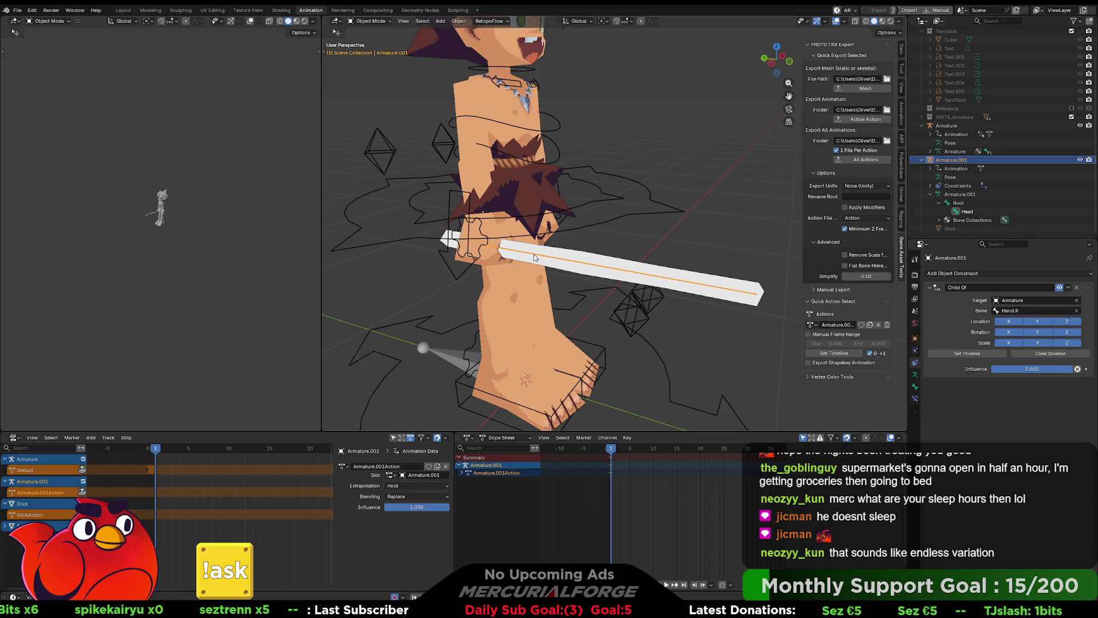
Step: Select Armature.001 and orbit around the character to inspect the sword
left_click(535, 257)
left_click(538, 257)
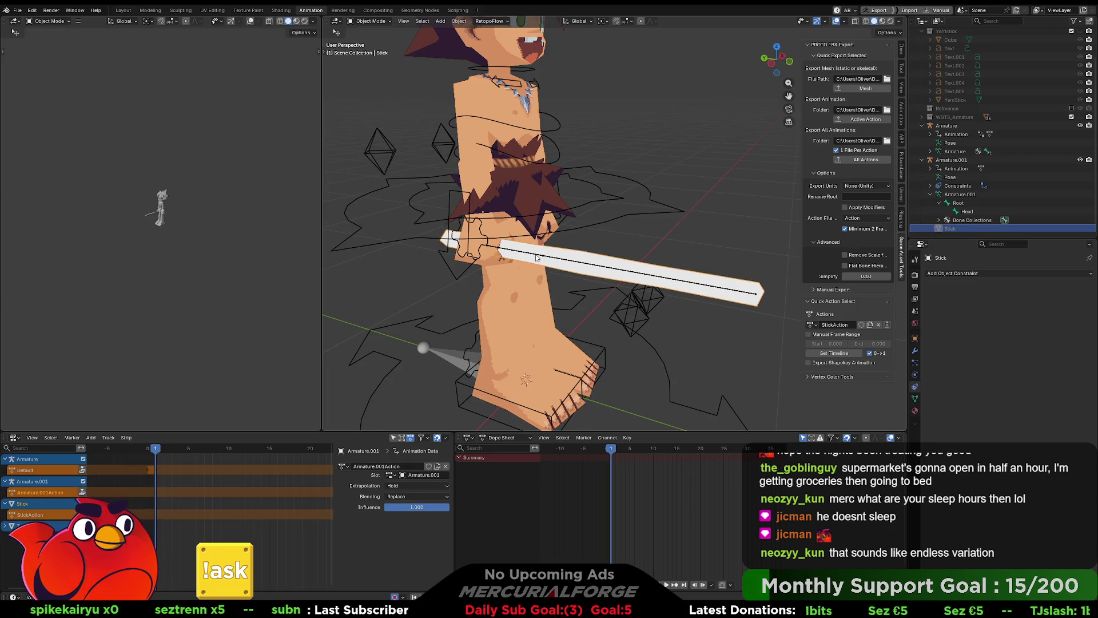
middle_click_drag(594, 260, 631, 271)
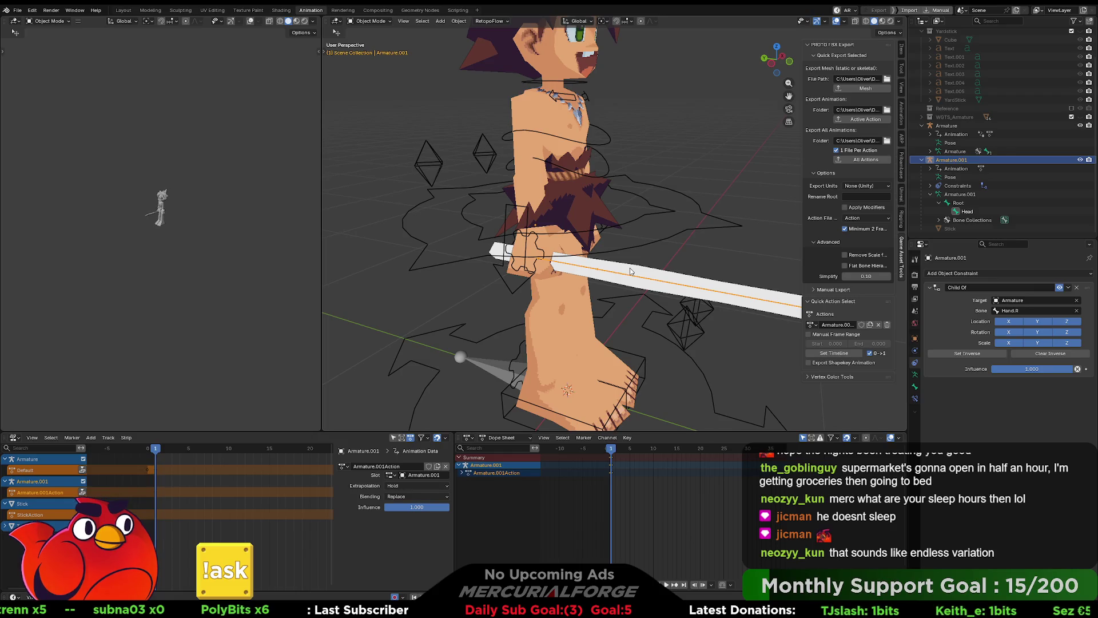
mouse_move(592, 272)
middle_mouse_down()
mouse_move(561, 274)
mouse_move(663, 256)
middle_mouse_up()
scroll(593, 271, "down", 2)
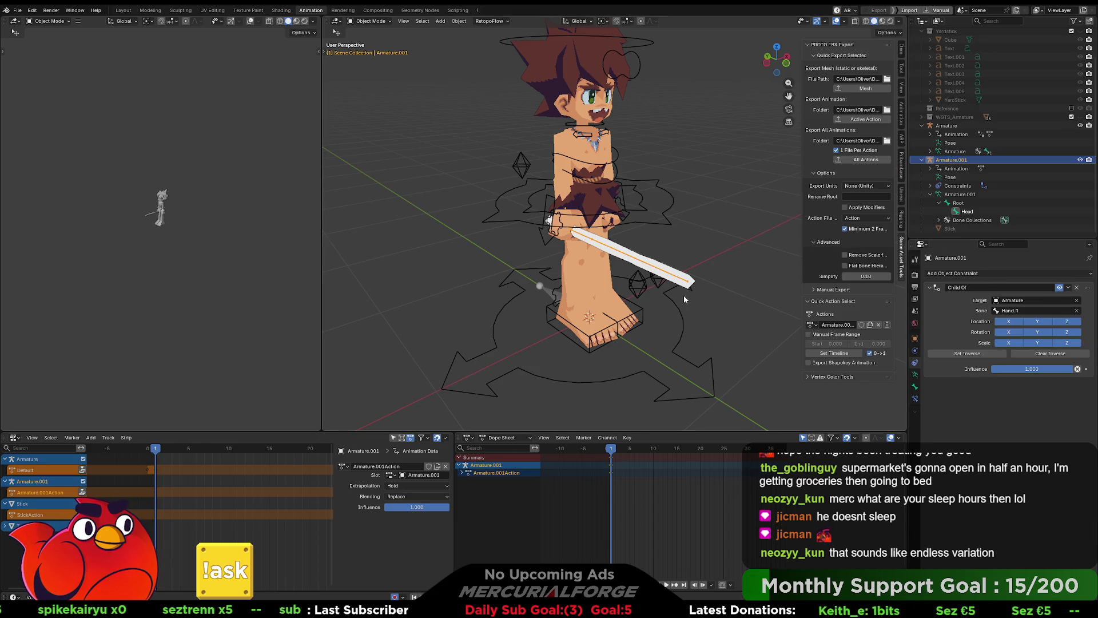
mouse_move(674, 244)
middle_mouse_down()
mouse_move(499, 263)
mouse_move(681, 253)
mouse_move(612, 250)
middle_mouse_up()
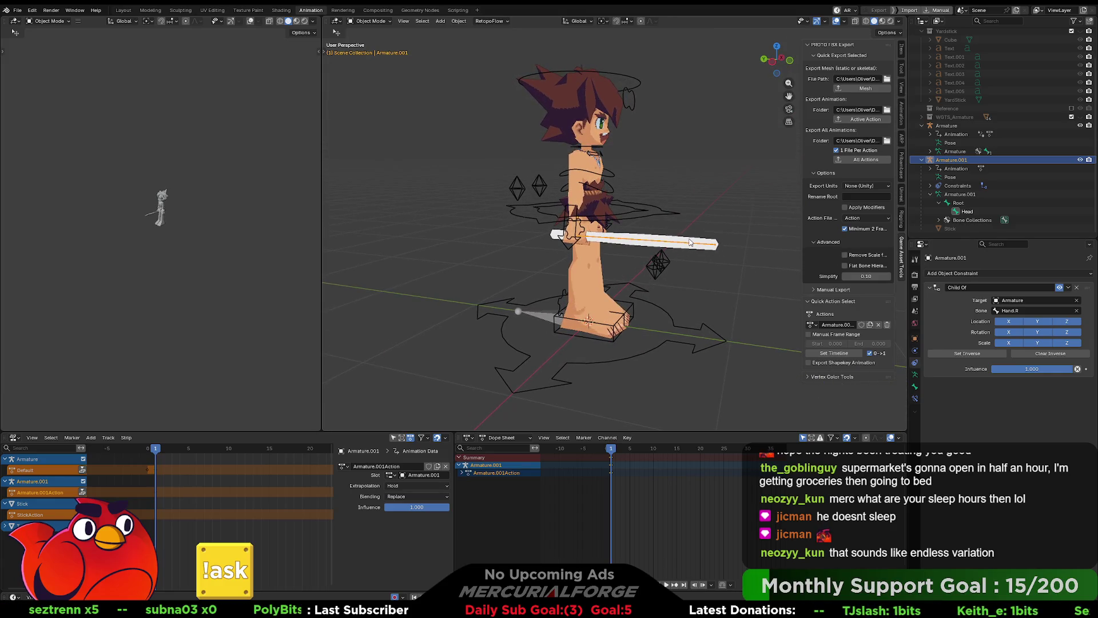
scroll(679, 242, "up", 2)
mouse_move(678, 242)
middle_mouse_down()
mouse_move(722, 245)
mouse_move(569, 253)
middle_mouse_up()
Step: Frame Armature.001's keys in the Dope Sheet and move the playhead to frame 7
scroll(569, 253, "up", 3)
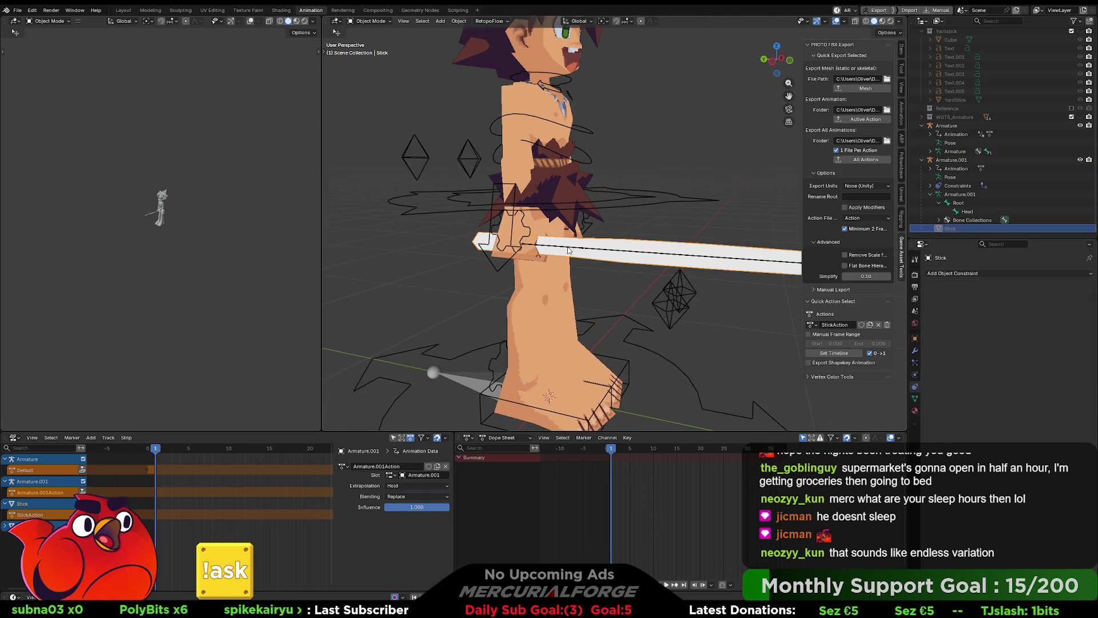
scroll(569, 249, "down", 4)
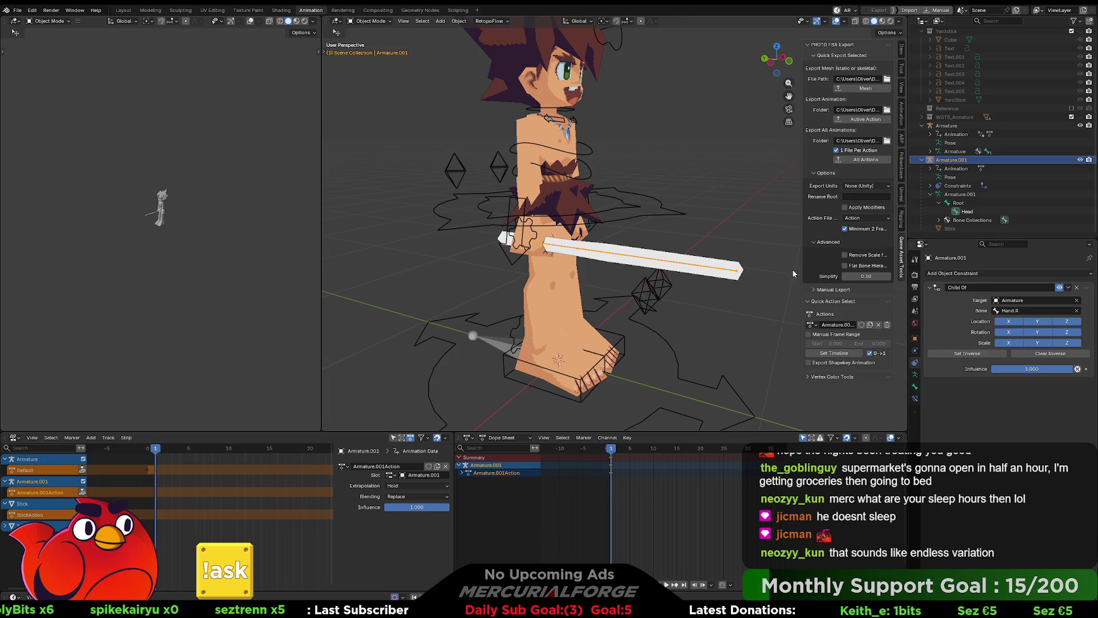
scroll(616, 459, "up", 10)
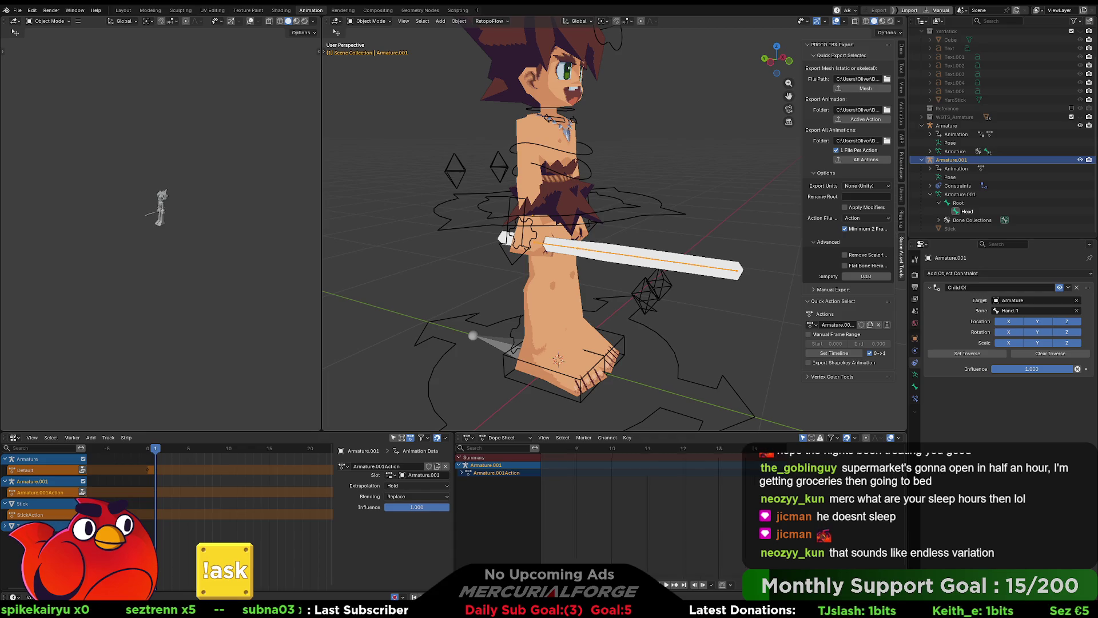
scroll(617, 458, "up", 5)
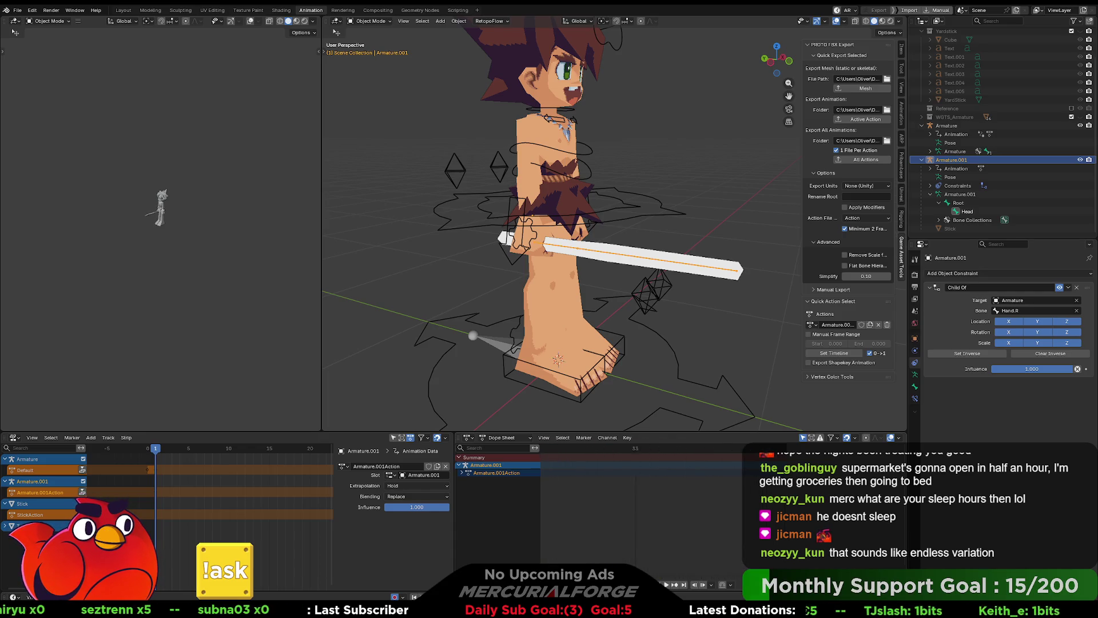
scroll(594, 561, "down", 8)
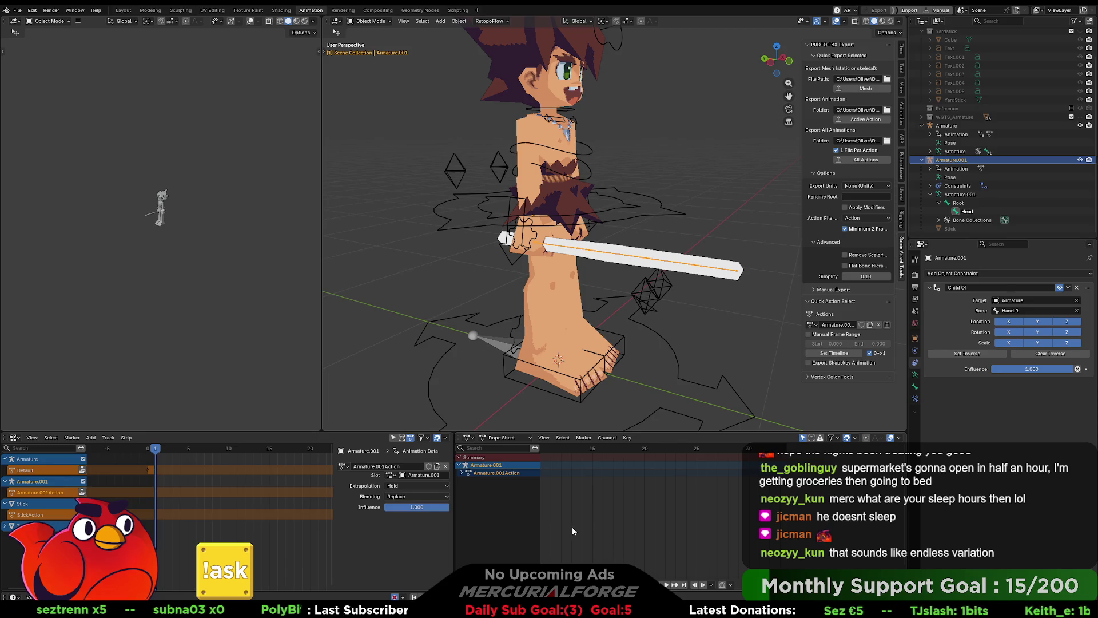
scroll(569, 517, "down", 2)
scroll(611, 516, "down", 5, "ctrl")
key("Home")
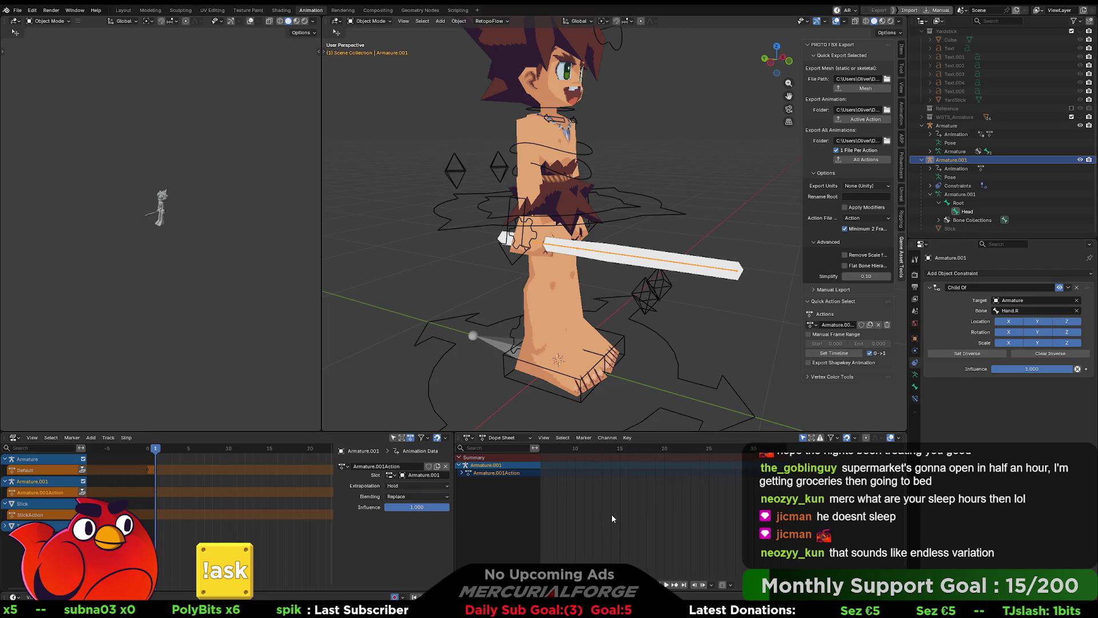
left_click_drag(615, 450, 666, 453)
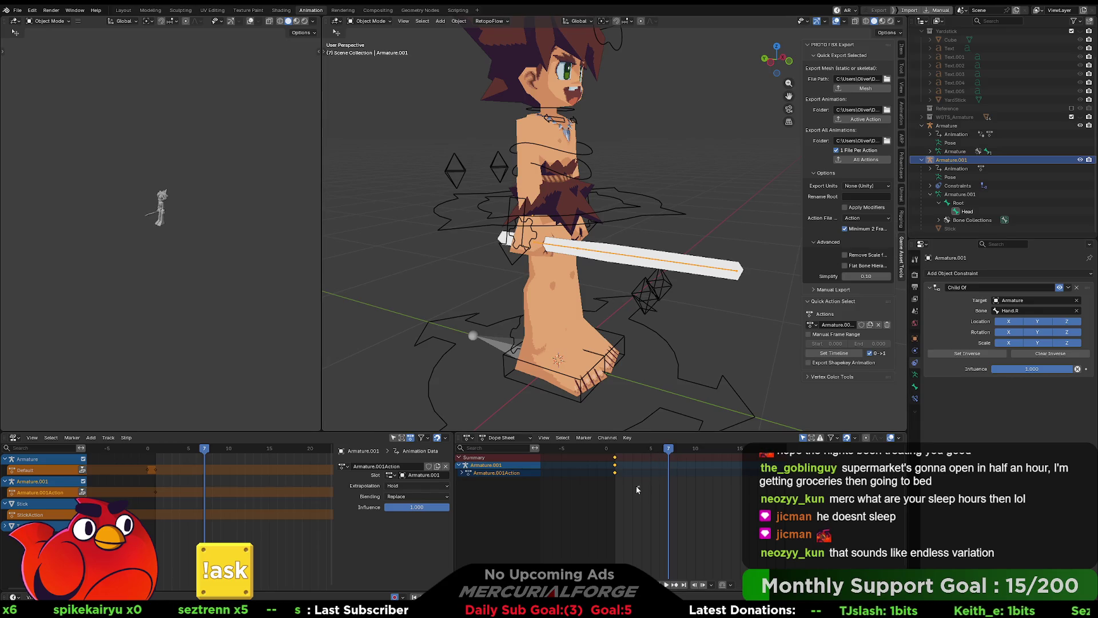
Step: In Pose Mode, select the blade bone and key its scale at frame 1
left_click(617, 475)
key("ctrl+Tab")
left_click(611, 297)
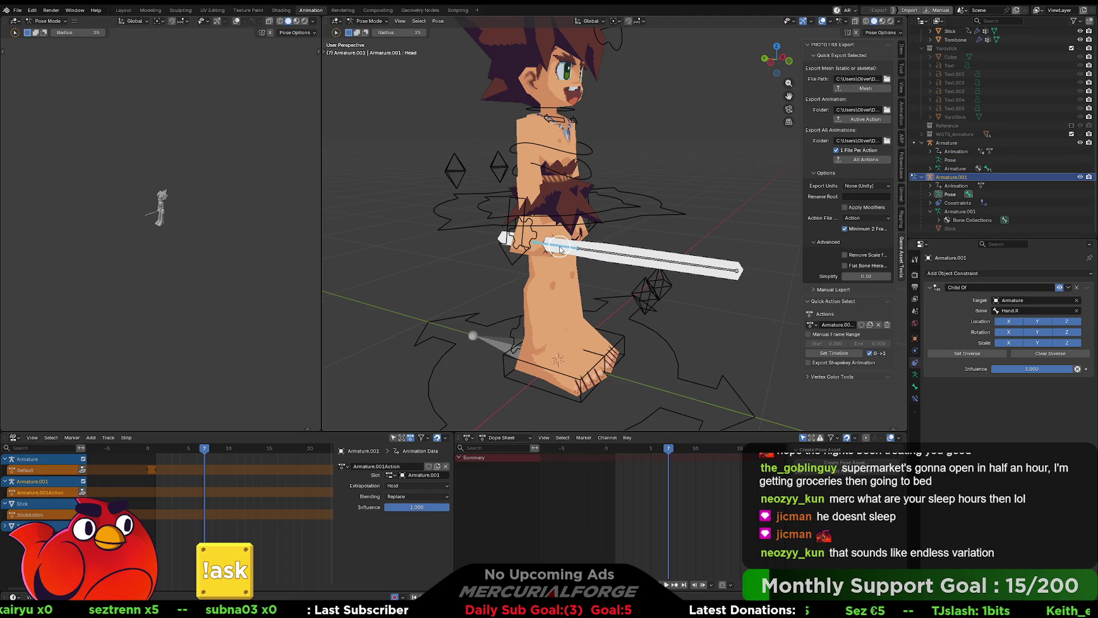
key("Left")
key("Left")
key("Left")
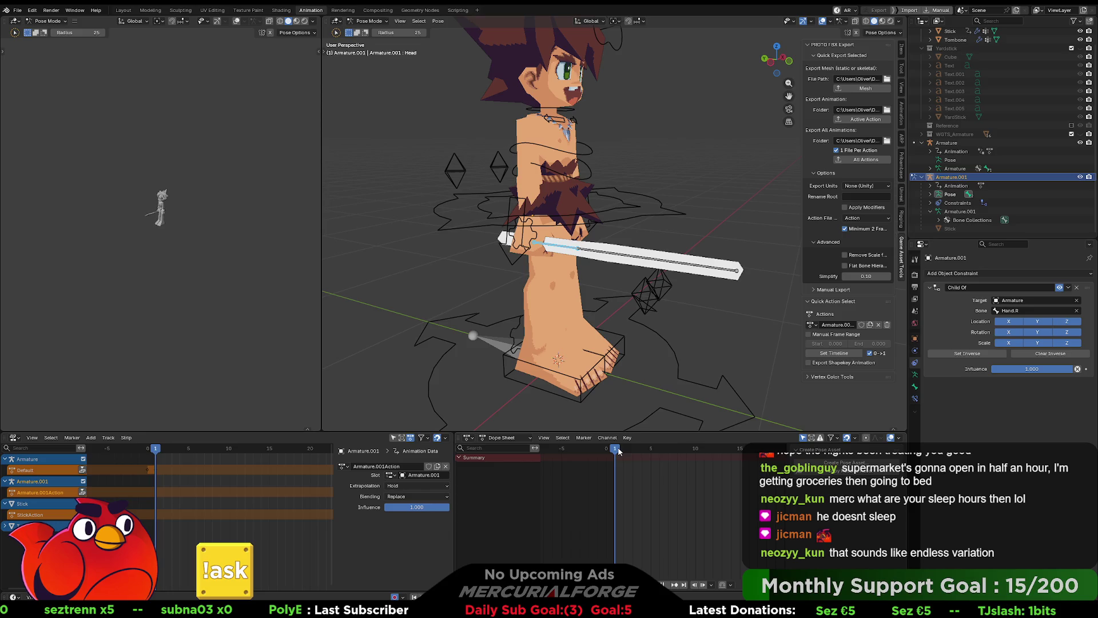
left_click(646, 259)
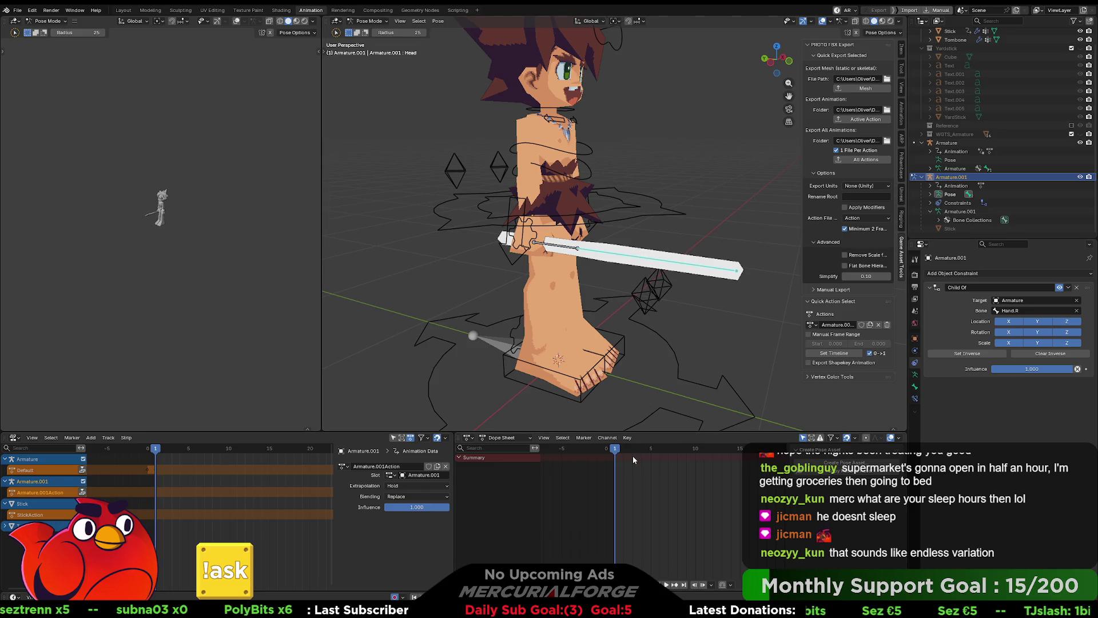
key("s")
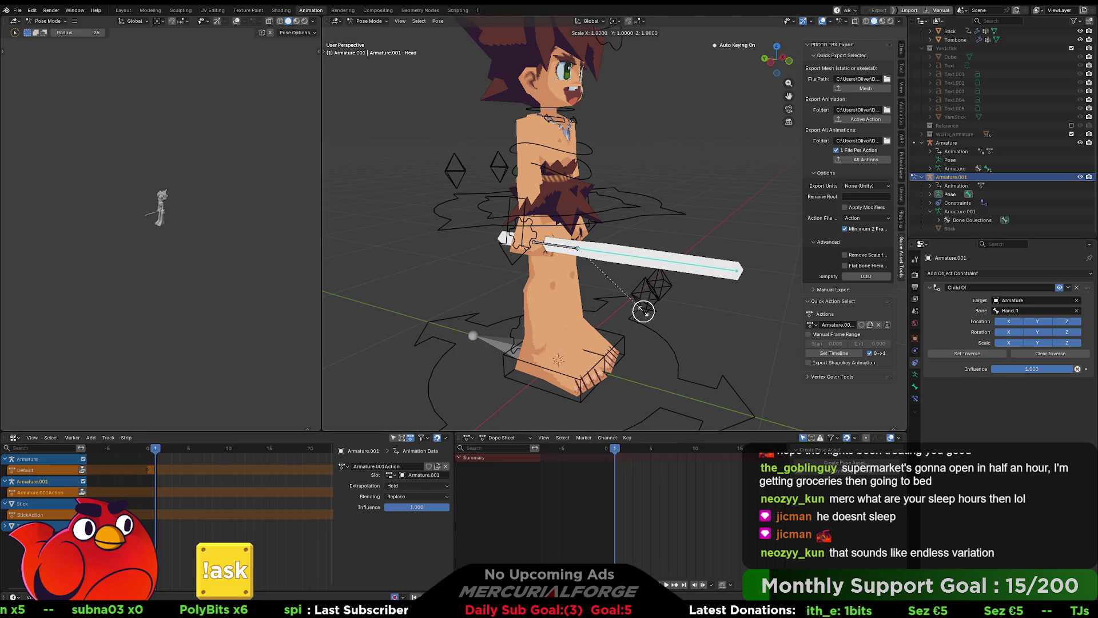
left_click(642, 311)
Step: Stretch the blade longer at frame 9, shrink it back at frame 15, then exit Pose Mode
key("Right")
key("Right")
key("Right")
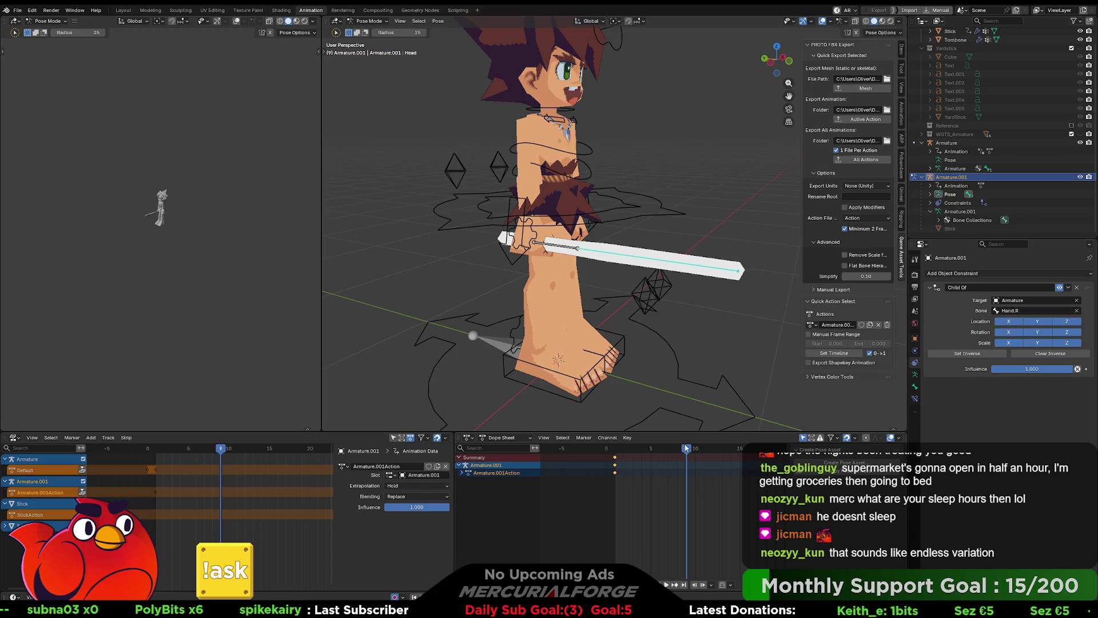
key("s")
left_click(693, 389)
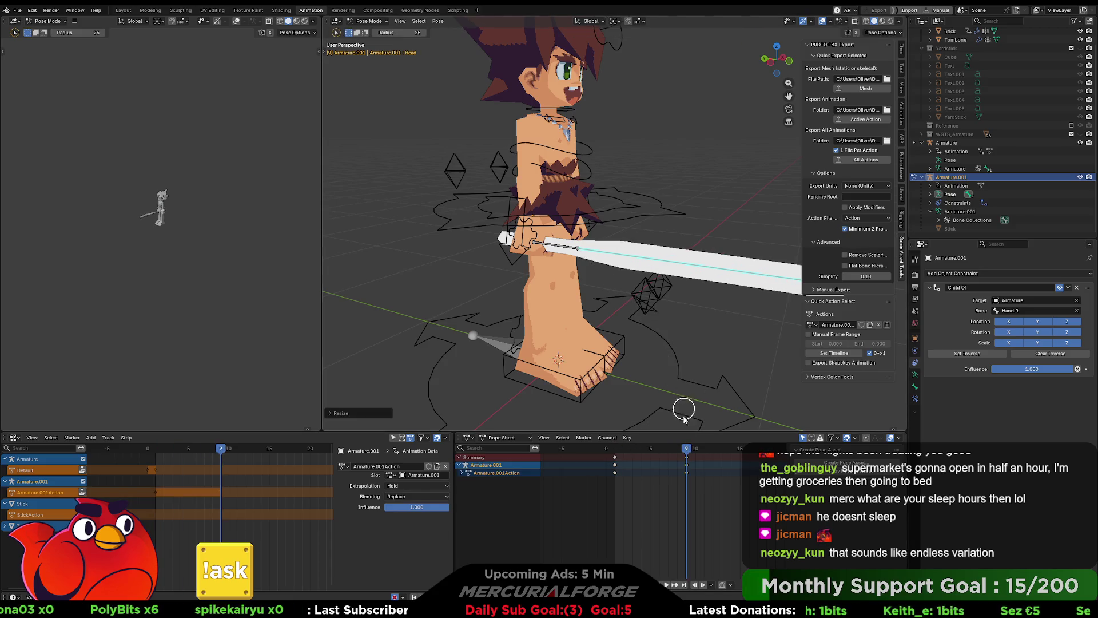
mouse_move(689, 454)
left_mouse_down()
mouse_move(758, 453)
mouse_move(742, 452)
left_mouse_up()
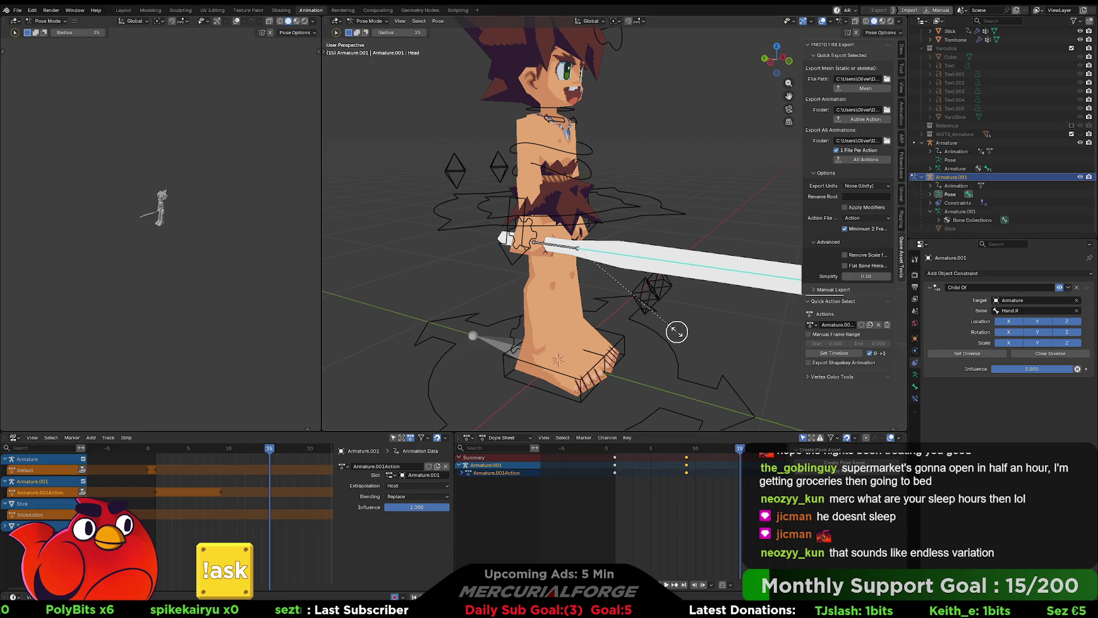
key("s")
left_click(645, 300)
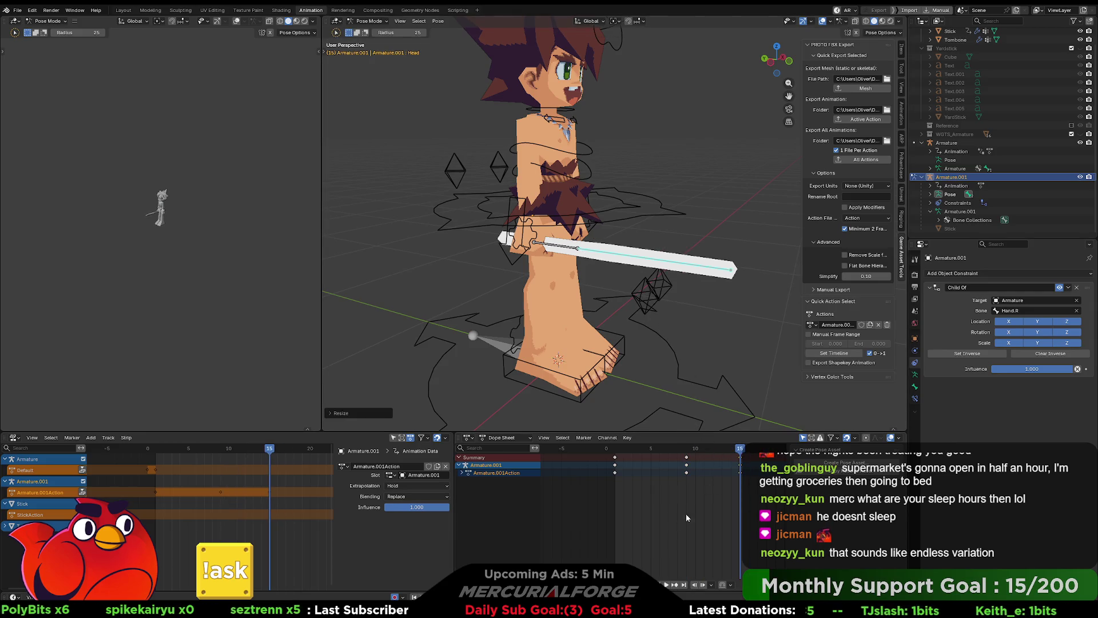
key("Tab")
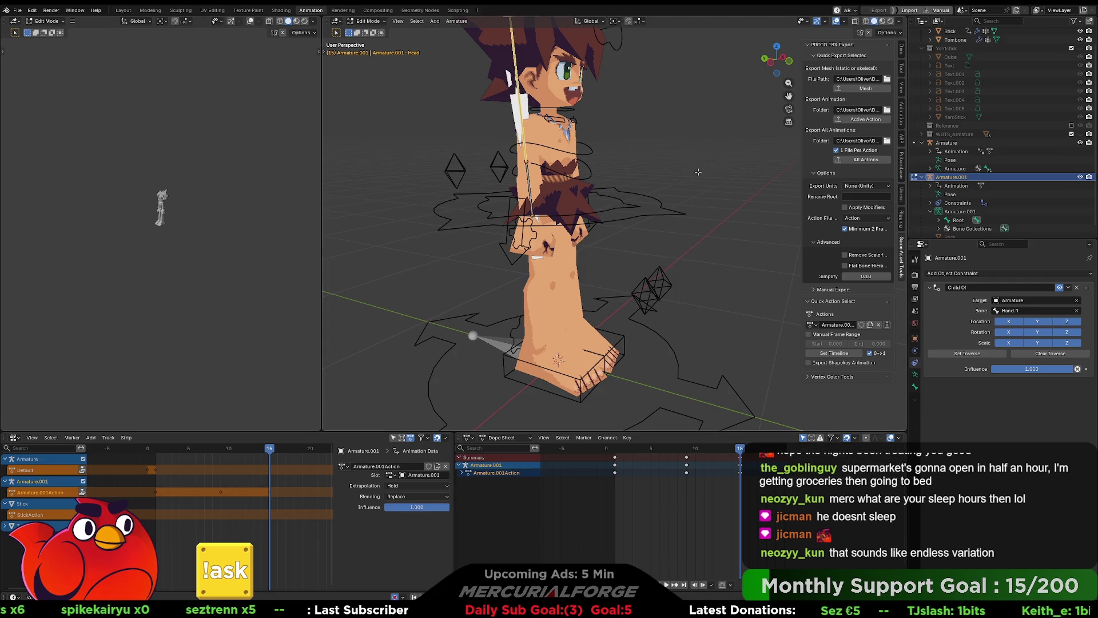
key("Tab")
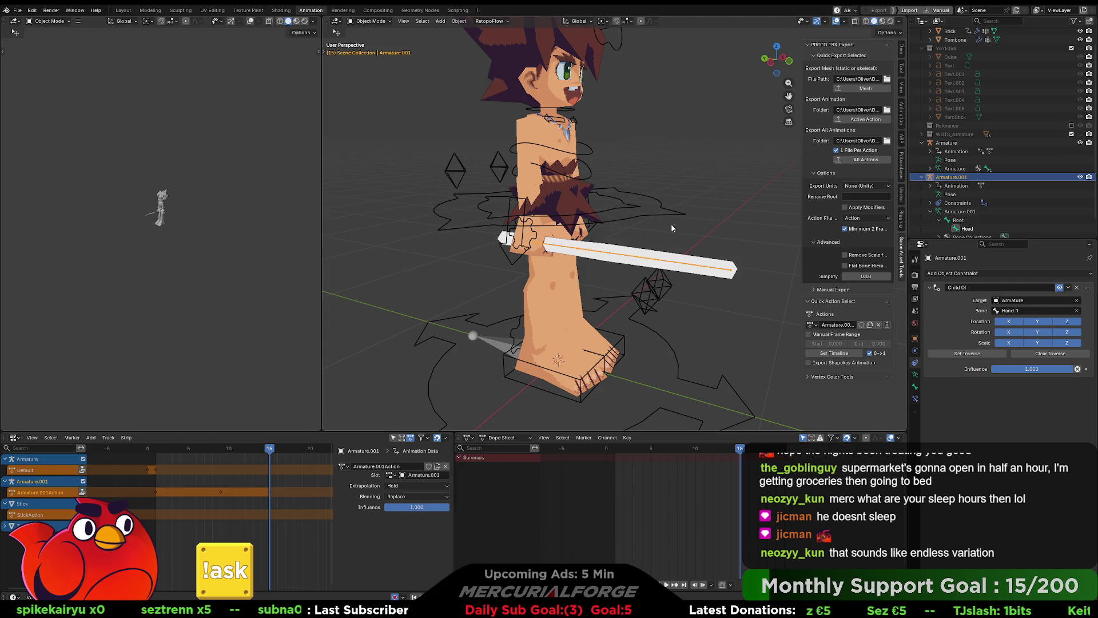
Step: Select the Stick mesh object and switch to the Unreal Editor
left_click(663, 229)
left_click(658, 259)
left_click(657, 260, "shift")
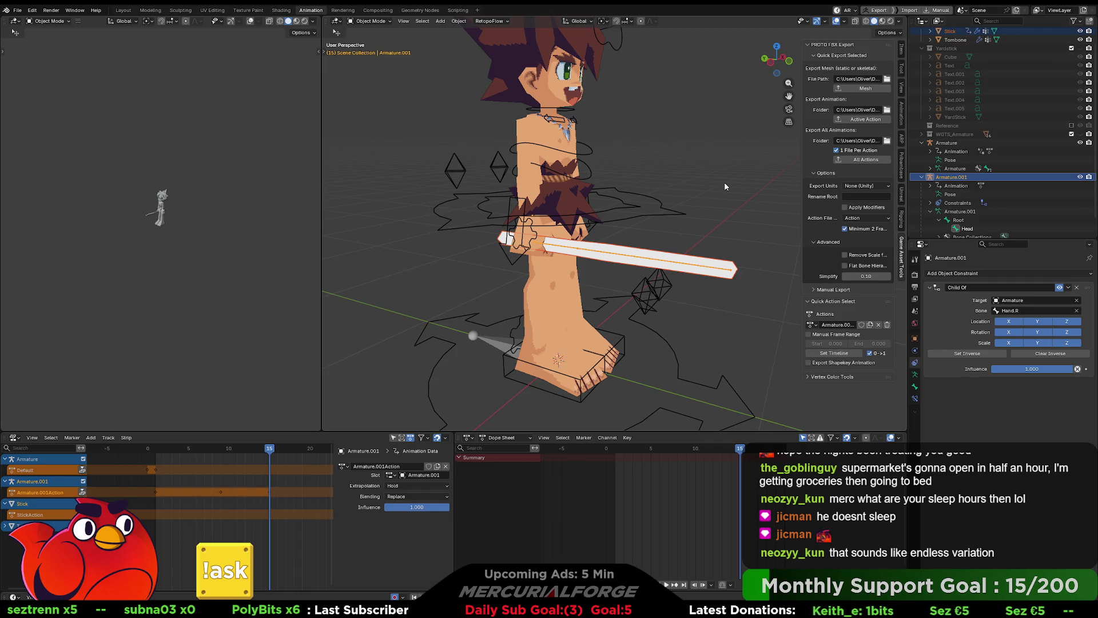
key("alt+Tab")
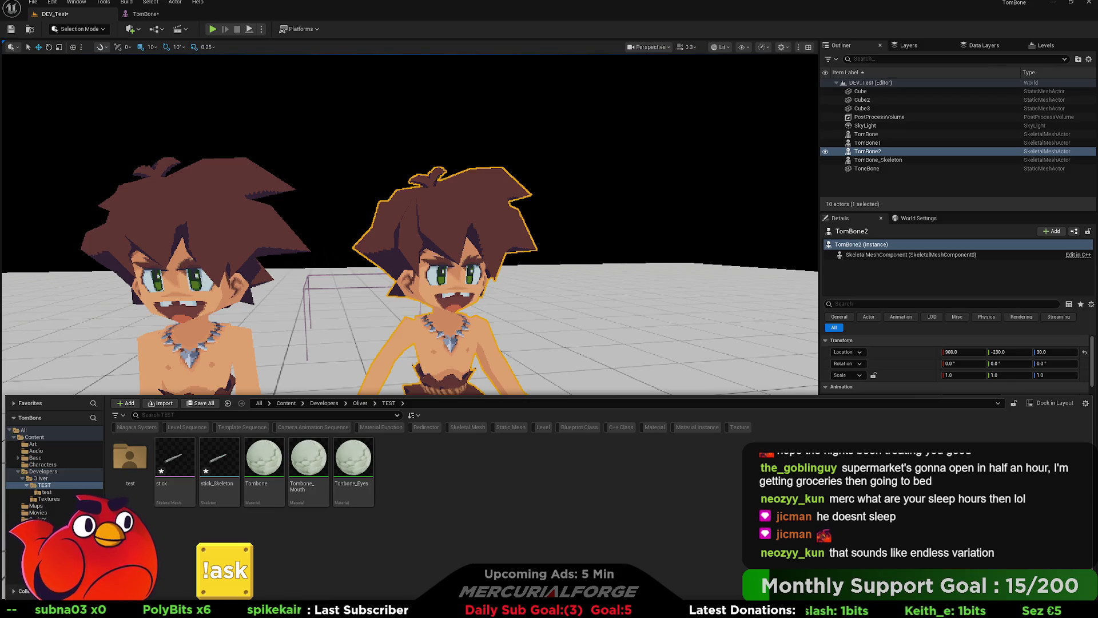
Step: Select stick and stick_Skeleton in the TEST folder and start deleting them
key("ctrl+space")
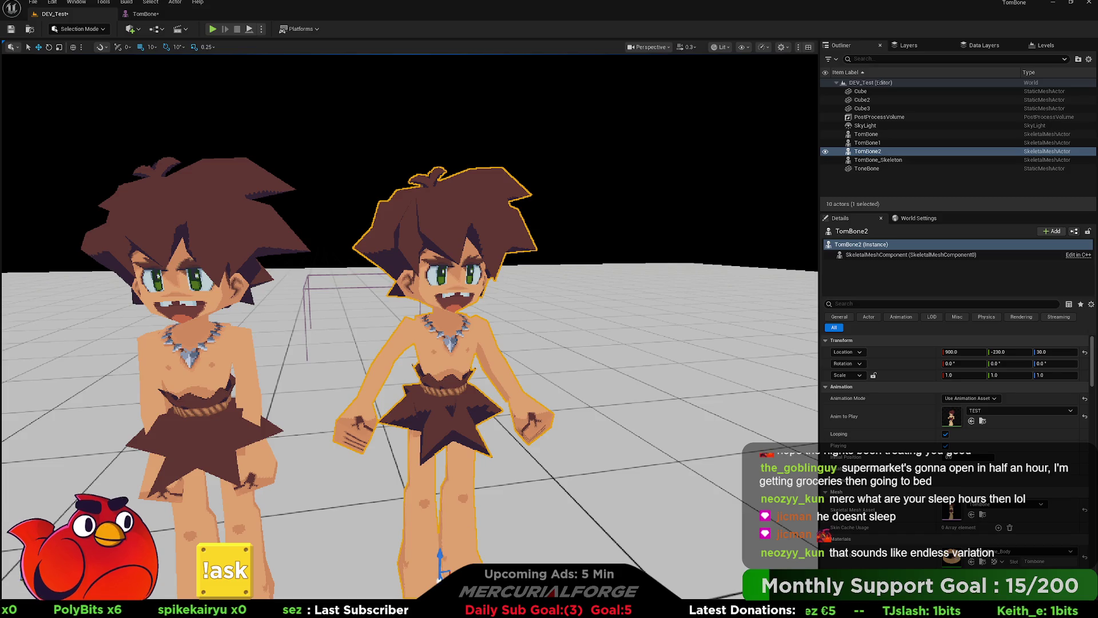
key("ctrl+space")
left_click(219, 461)
left_click(171, 463, "ctrl")
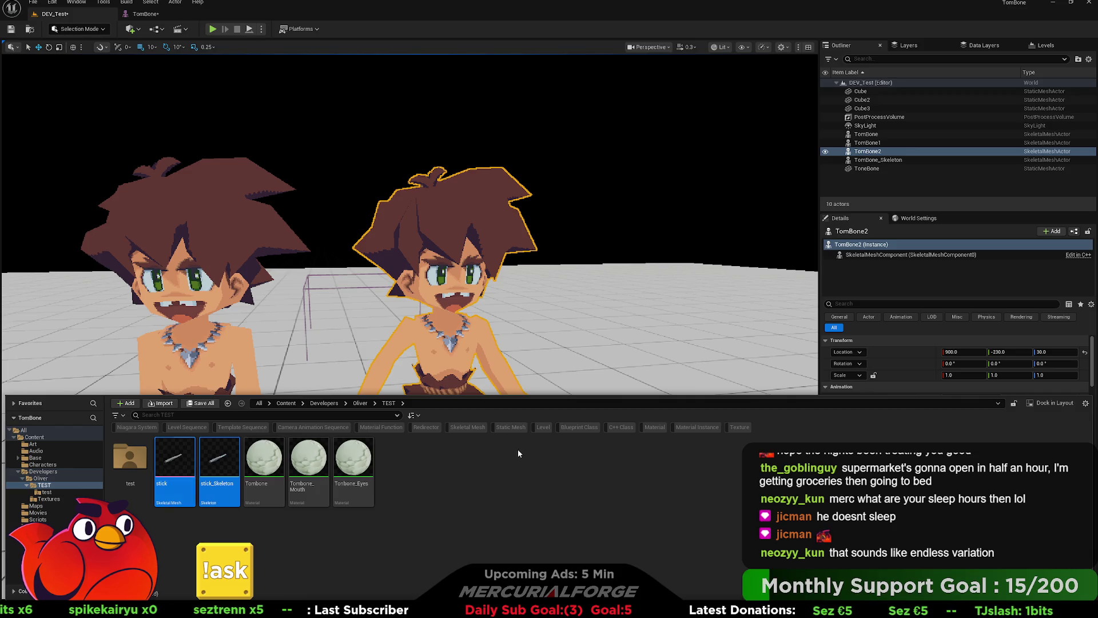
key("Delete")
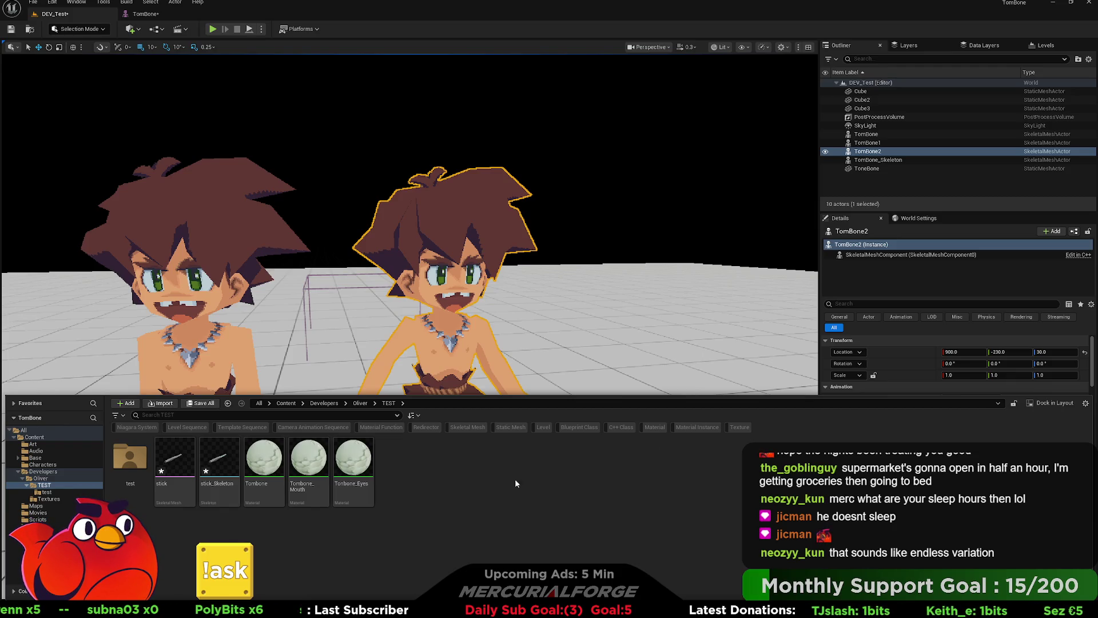
Step: Move stick and stick_Skeleton into the Oliver folder, deselect them, and switch back to Blender
left_click(219, 466)
left_click(177, 473, "ctrl")
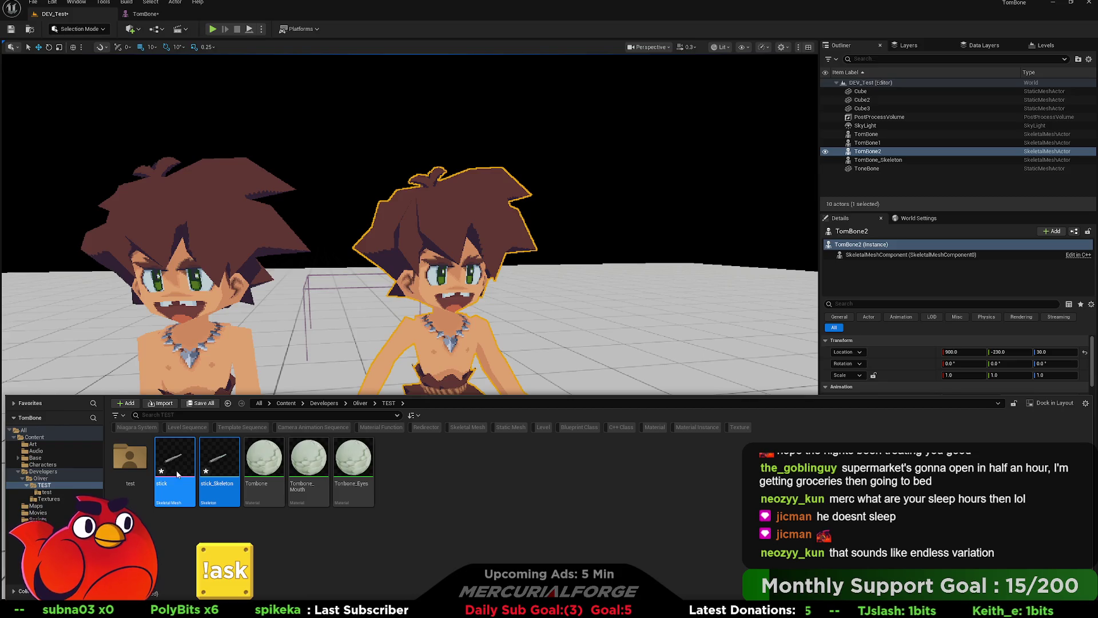
left_click(41, 478)
left_click(538, 525)
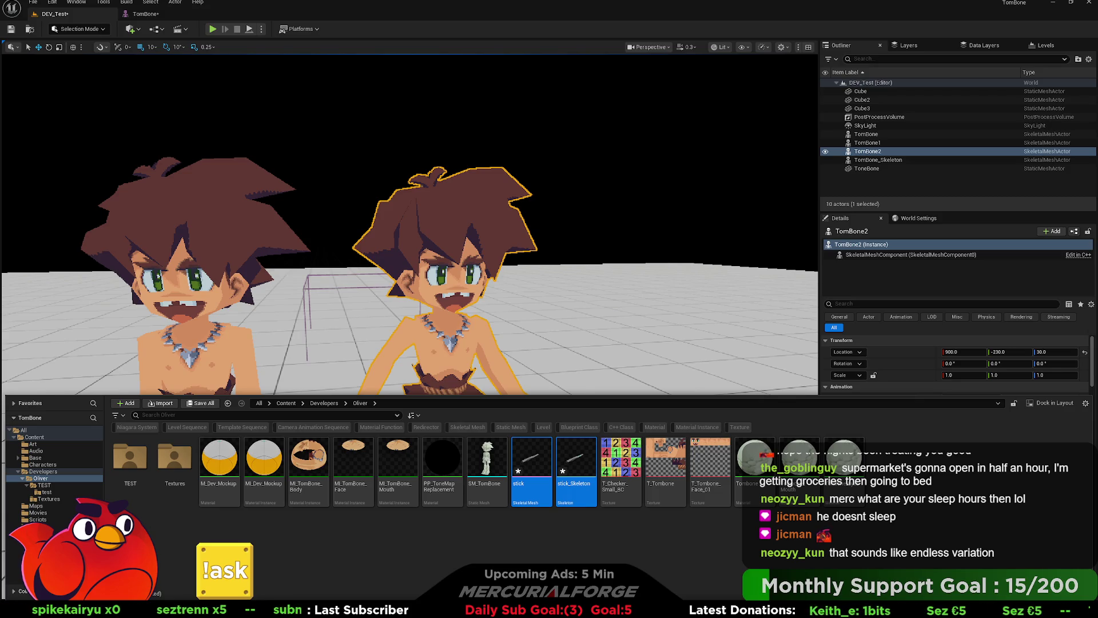
left_click(751, 550)
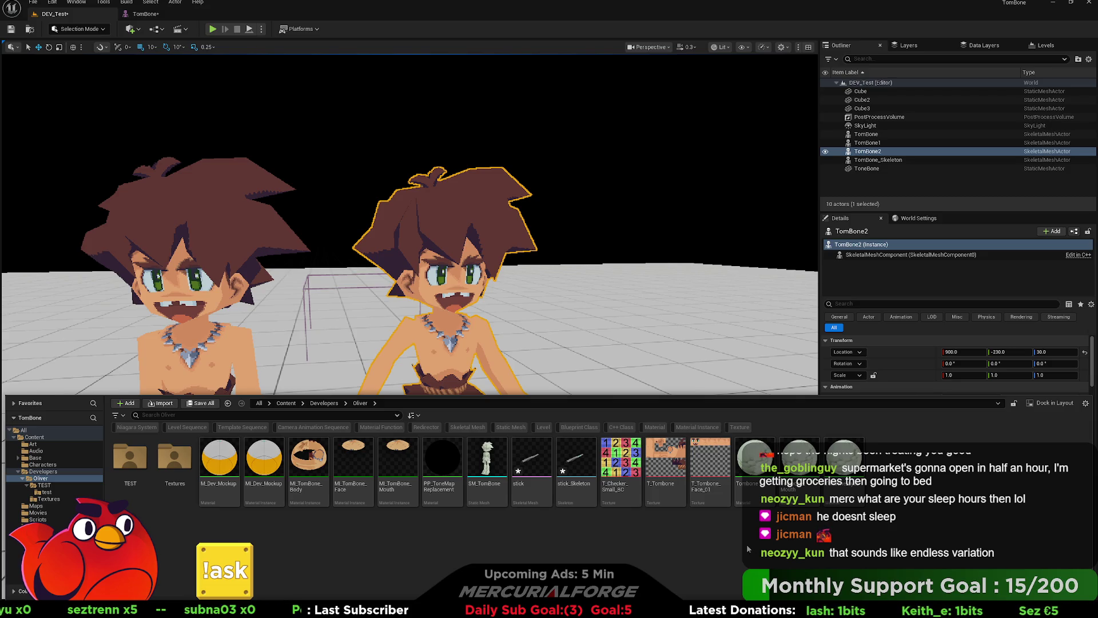
key("alt+Tab")
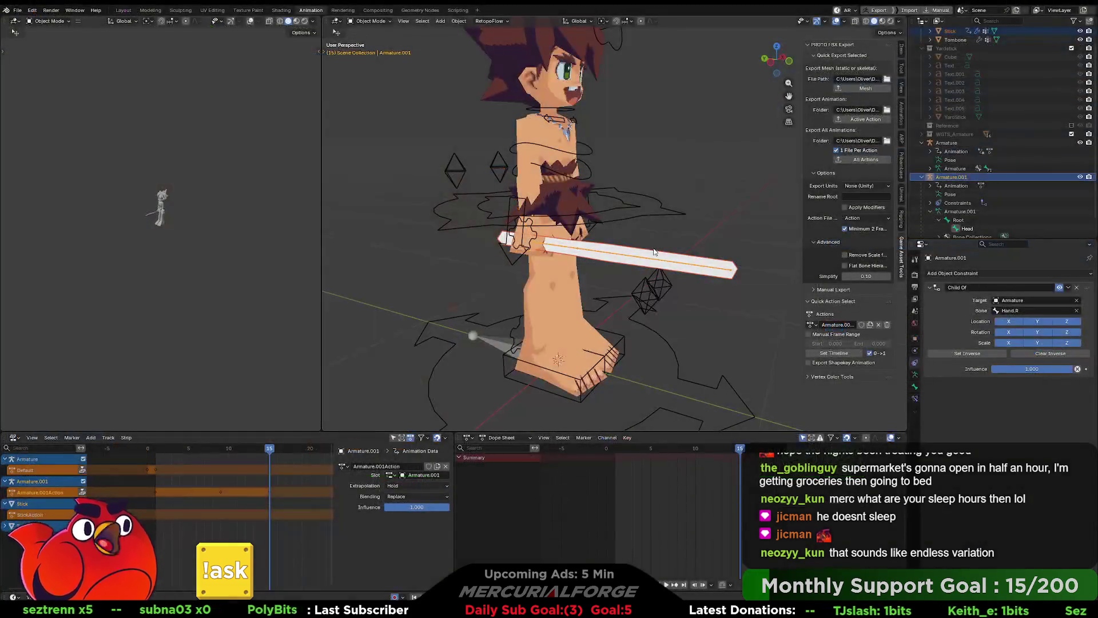
Step: Delete the extra Armature.001 rig so the stick falls free to the floor
scroll(967, 143, "up", 1)
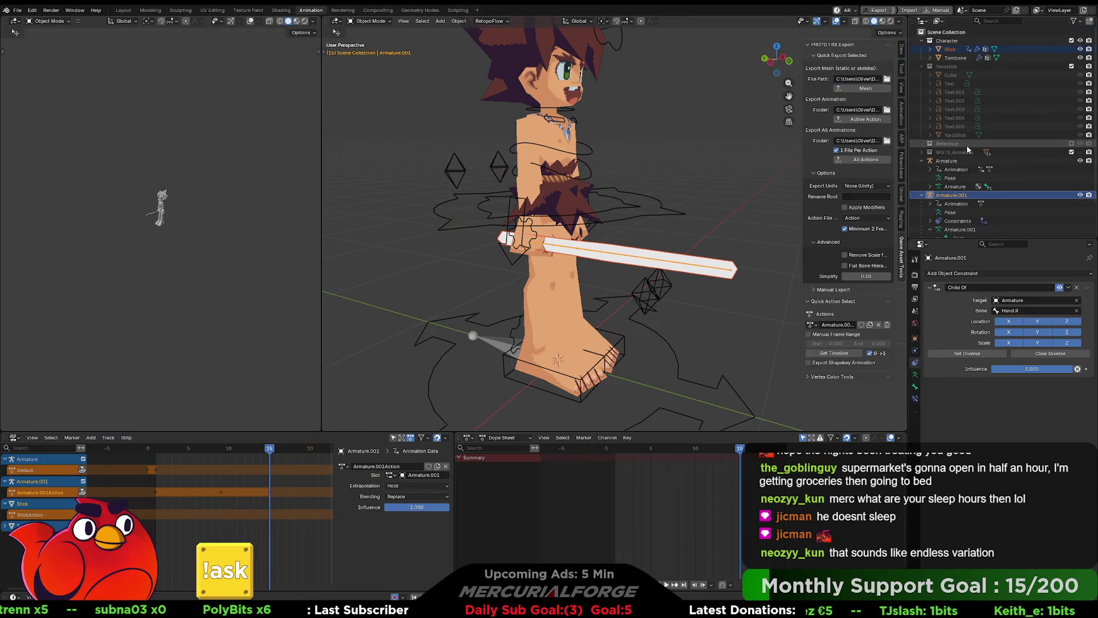
left_click(949, 49)
scroll(969, 209, "down", 1)
left_click(964, 178)
key("Delete")
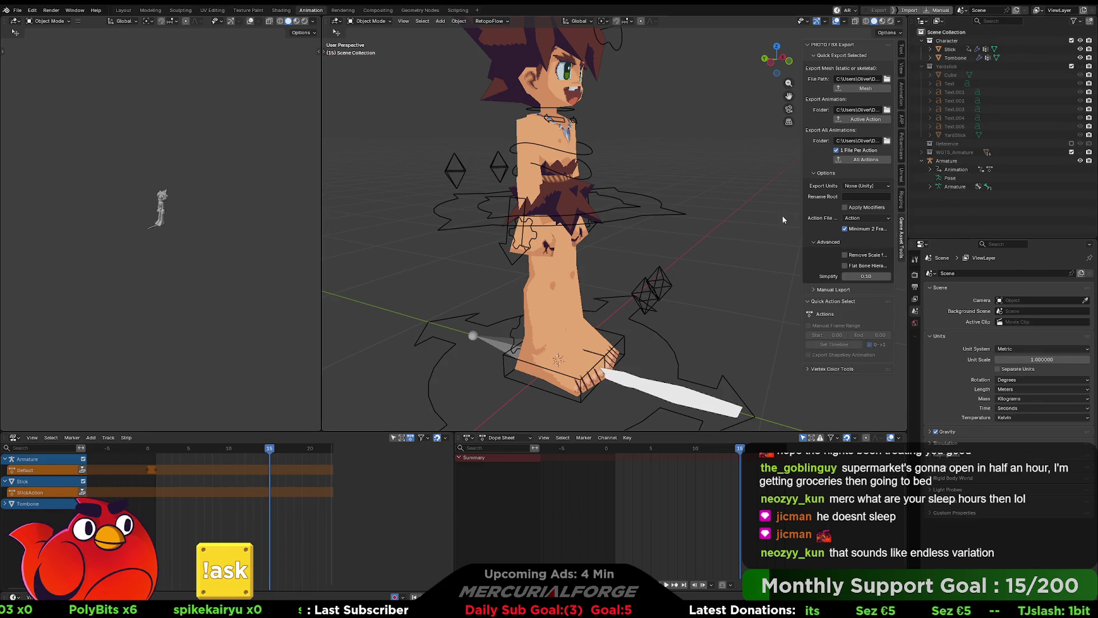
mouse_move(721, 238)
middle_mouse_down()
mouse_move(661, 242)
mouse_move(654, 198)
middle_mouse_up()
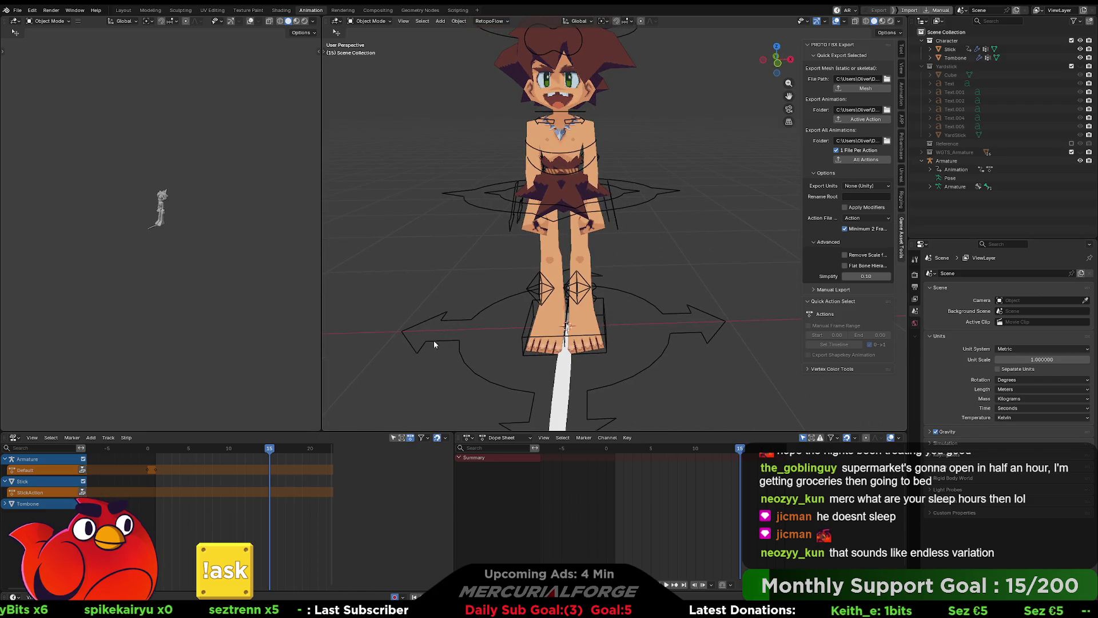
Step: Check the Stick's StickAction NLA track options without deleting anything
left_click(40, 492)
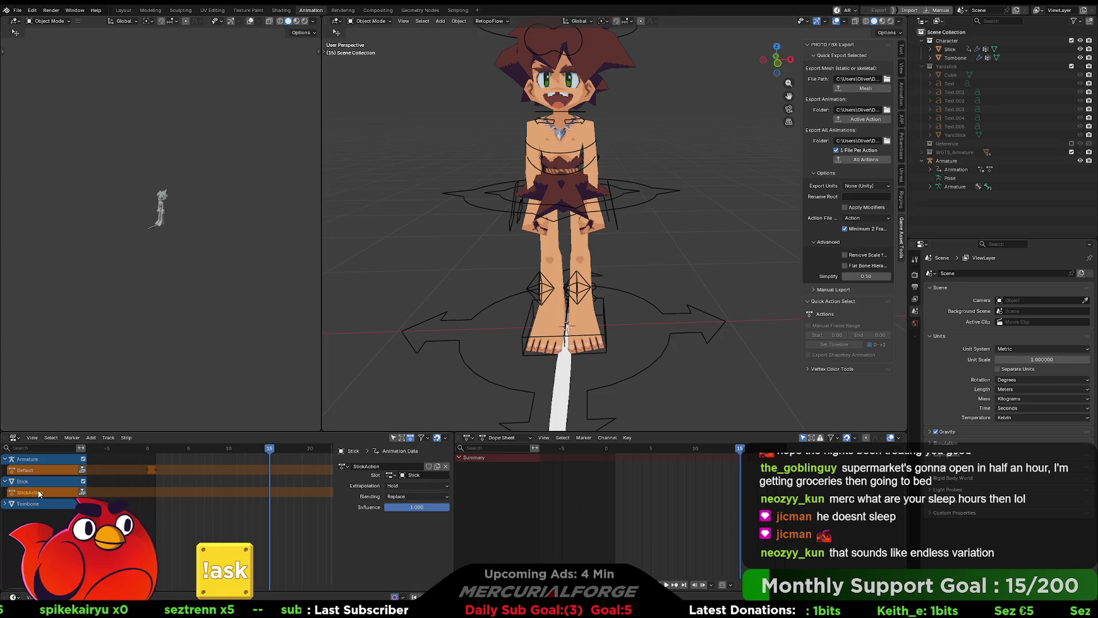
right_click(36, 486)
key("Escape")
left_click(26, 472)
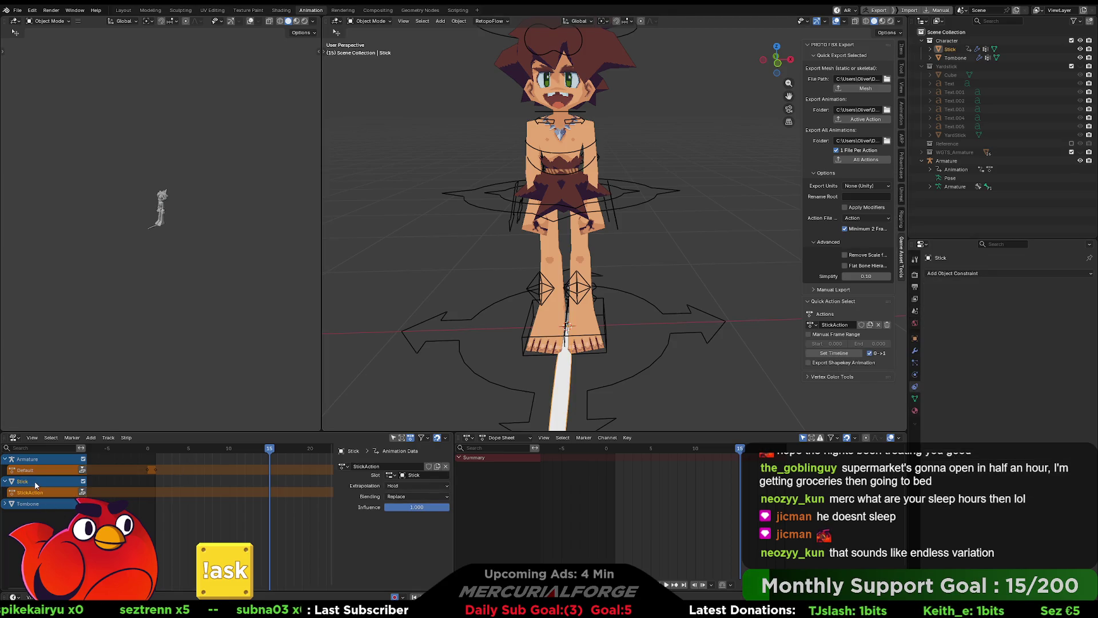
right_click(17, 484)
left_click(23, 483)
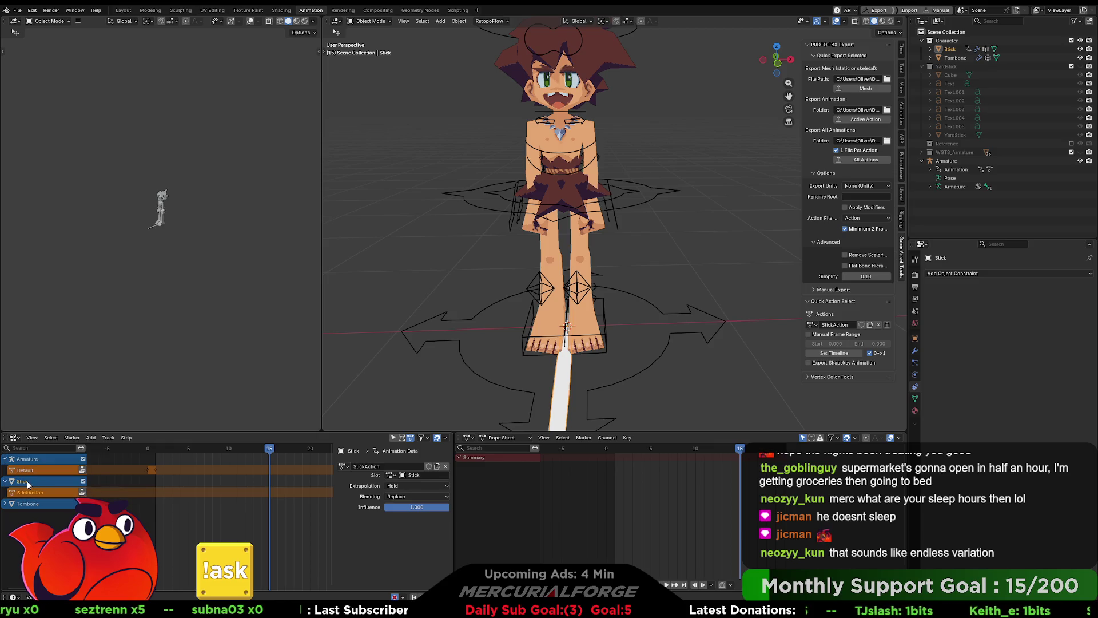
left_click(939, 21)
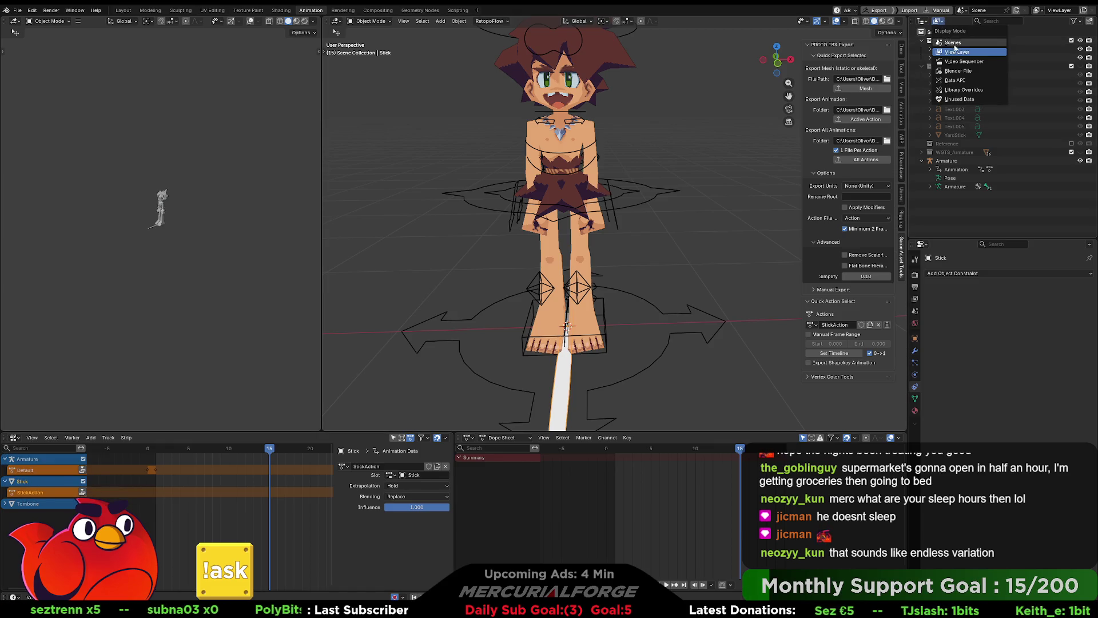
Step: Show the Outliner's Blender File view and delete the leftover Armature.001Action
left_click(959, 70)
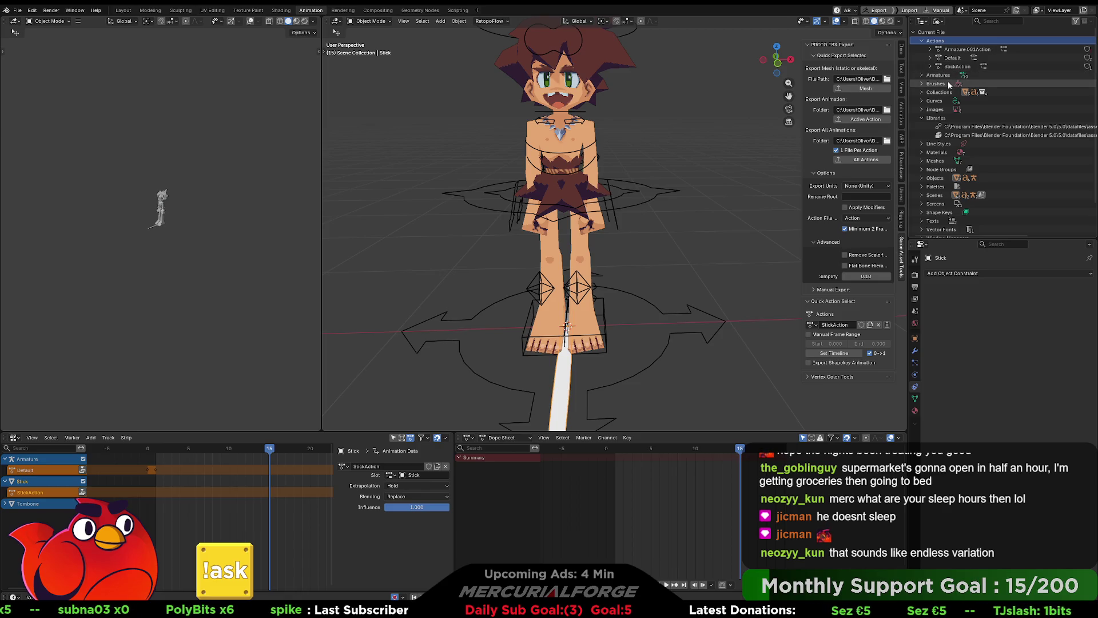
left_click(955, 51)
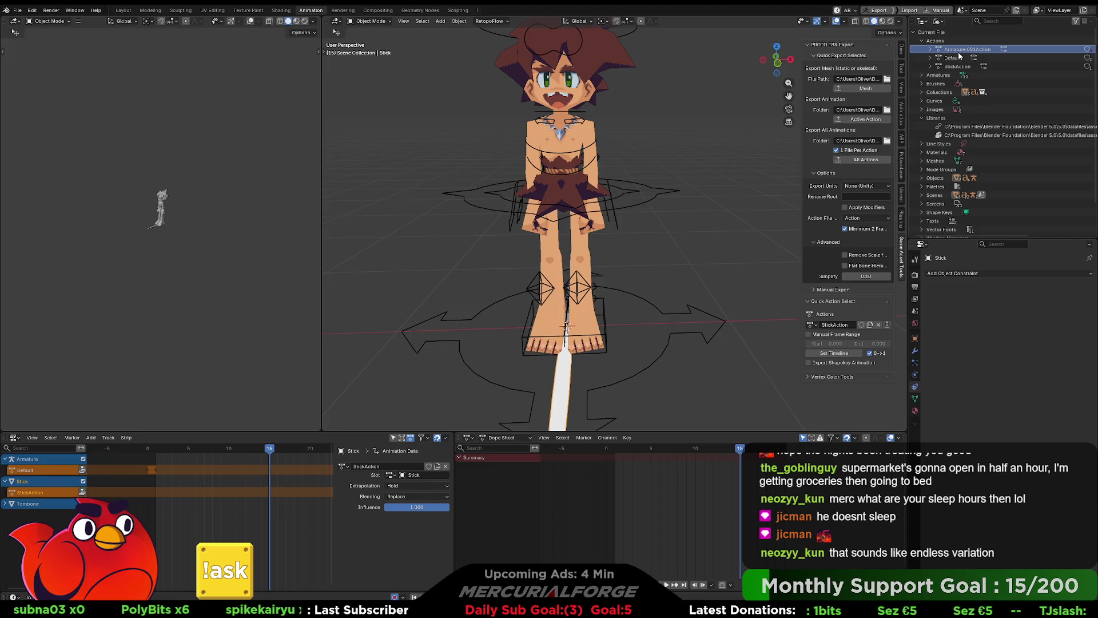
right_click(958, 51)
left_click(935, 51)
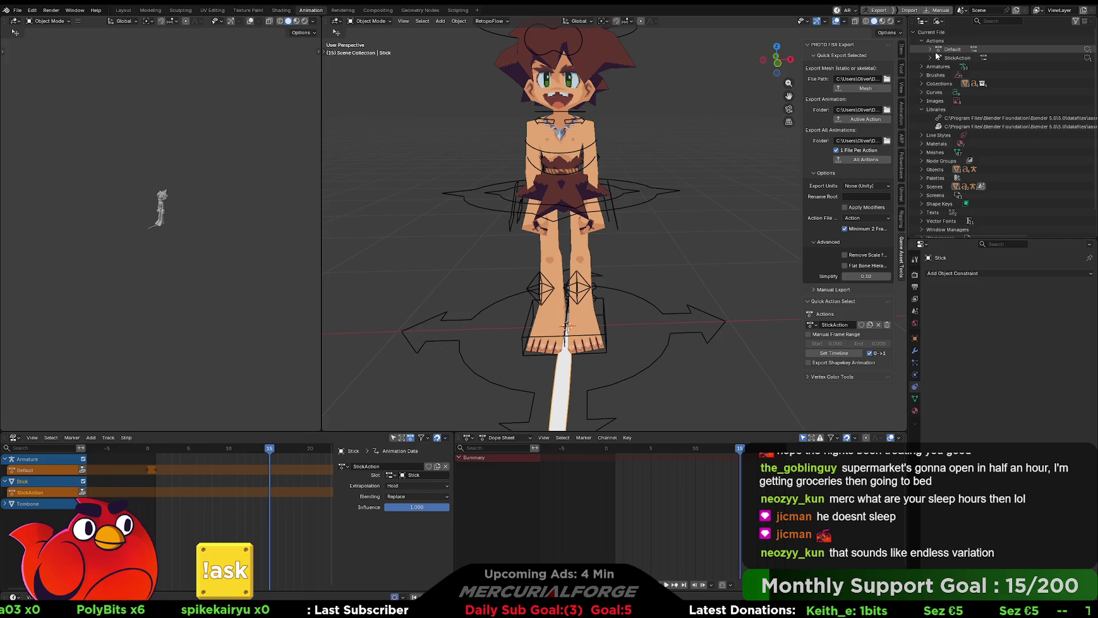
Step: Expand Armatures and inspect Armature.001 through Armature.009 without changing them
left_click(920, 66)
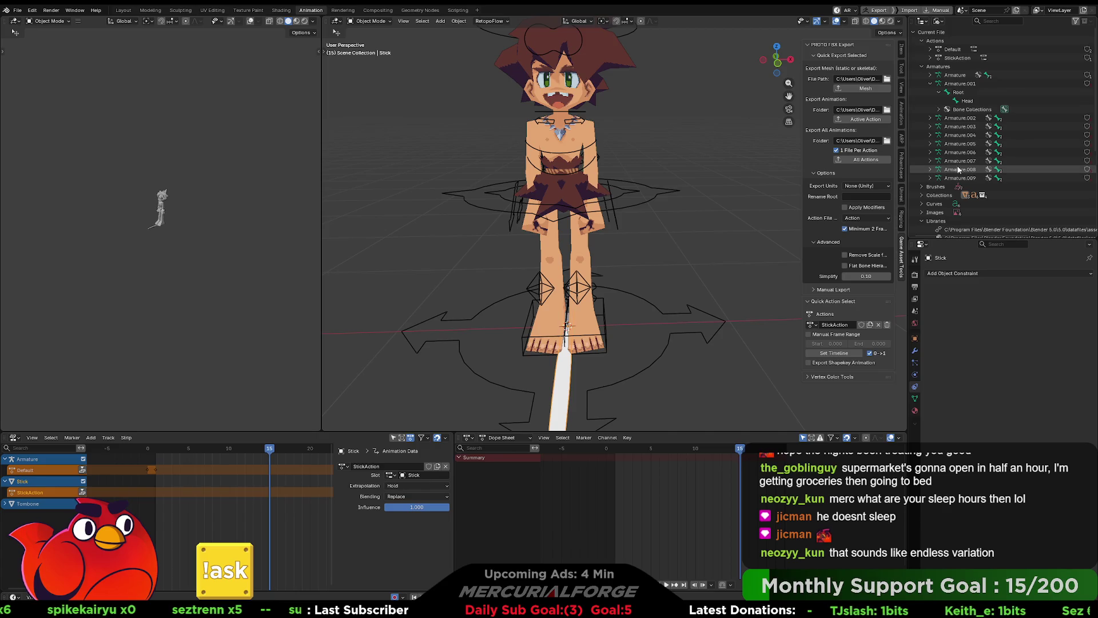
left_click(960, 178)
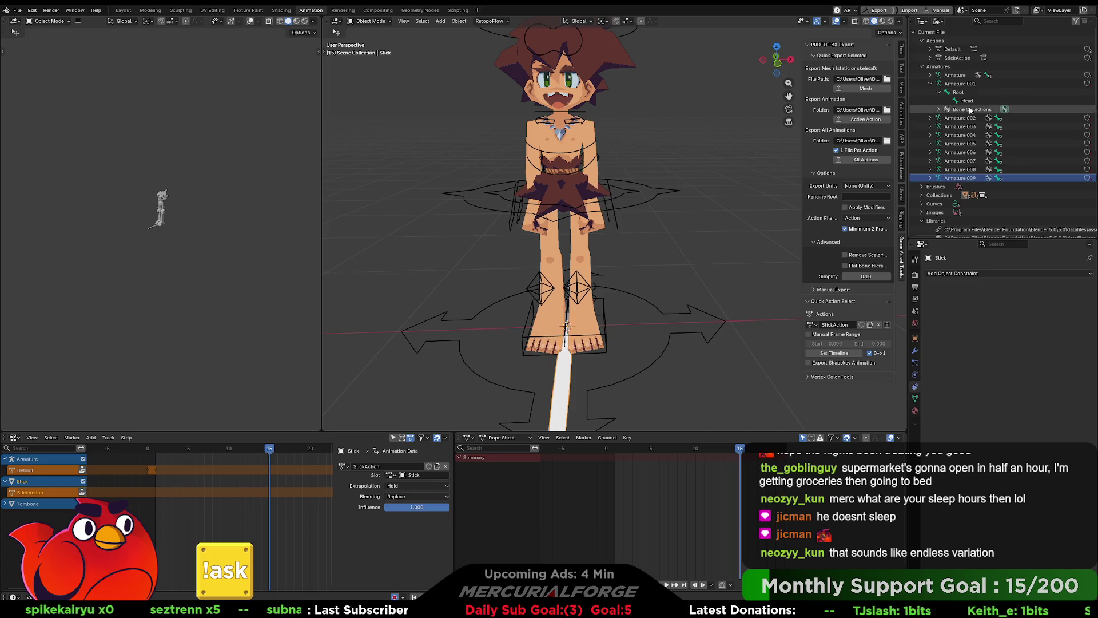
left_click(930, 135)
left_click(930, 135)
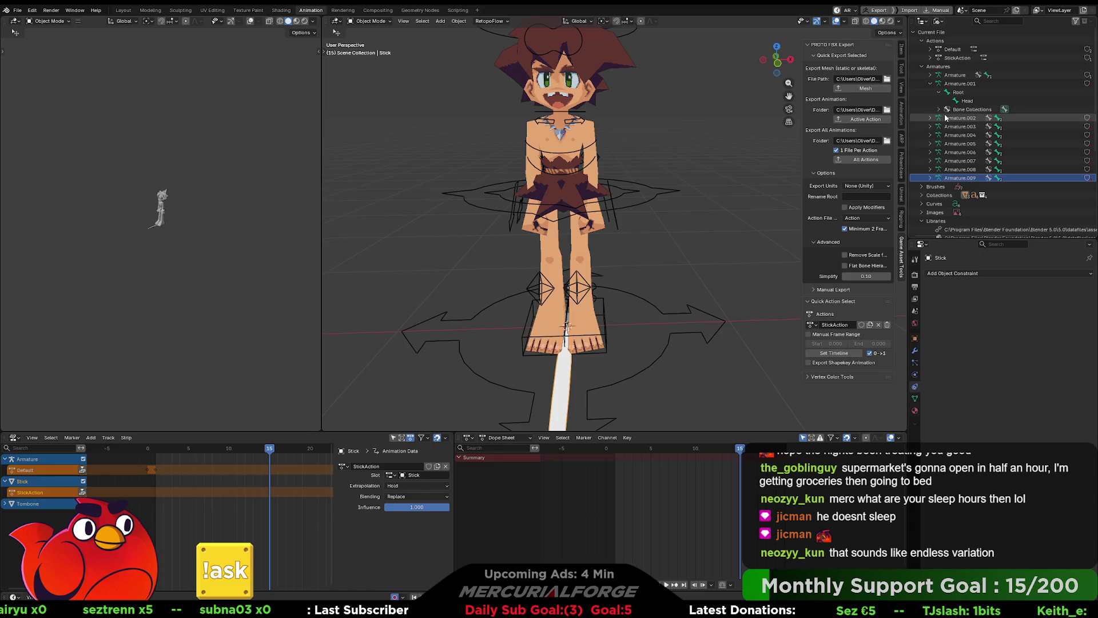
left_click(960, 84, "shift")
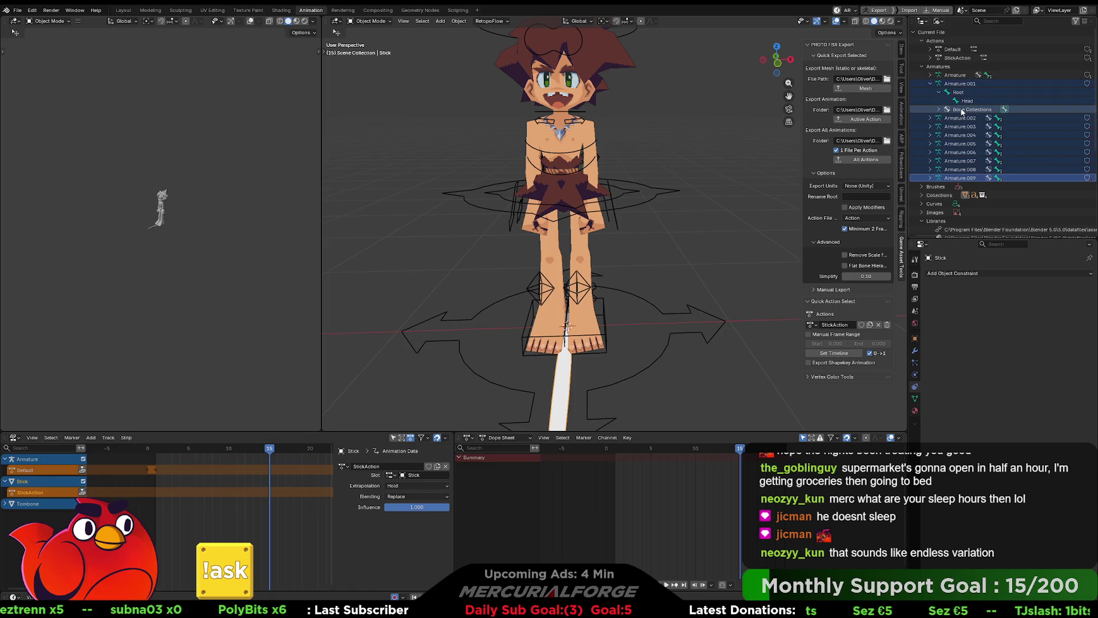
right_click(961, 108)
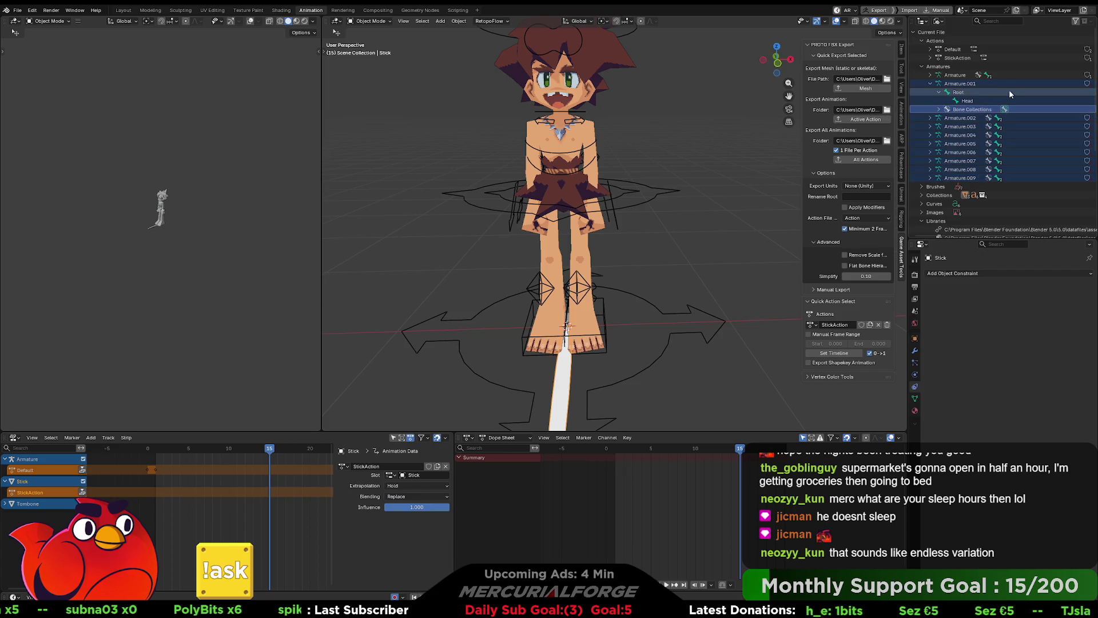
left_click(962, 101)
left_click(961, 92)
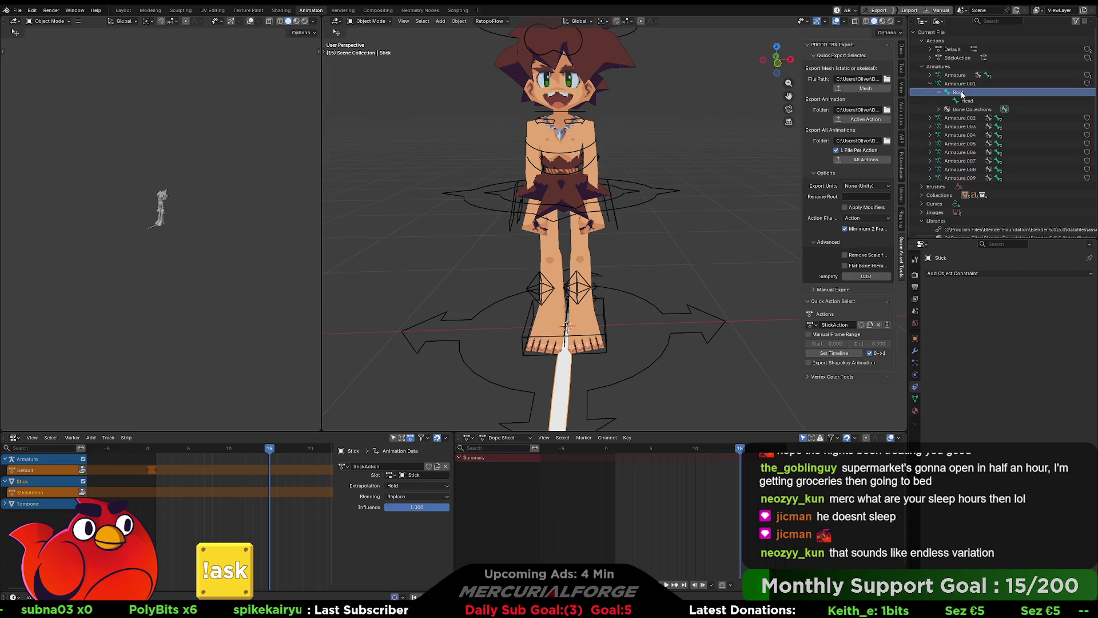
left_click(961, 87)
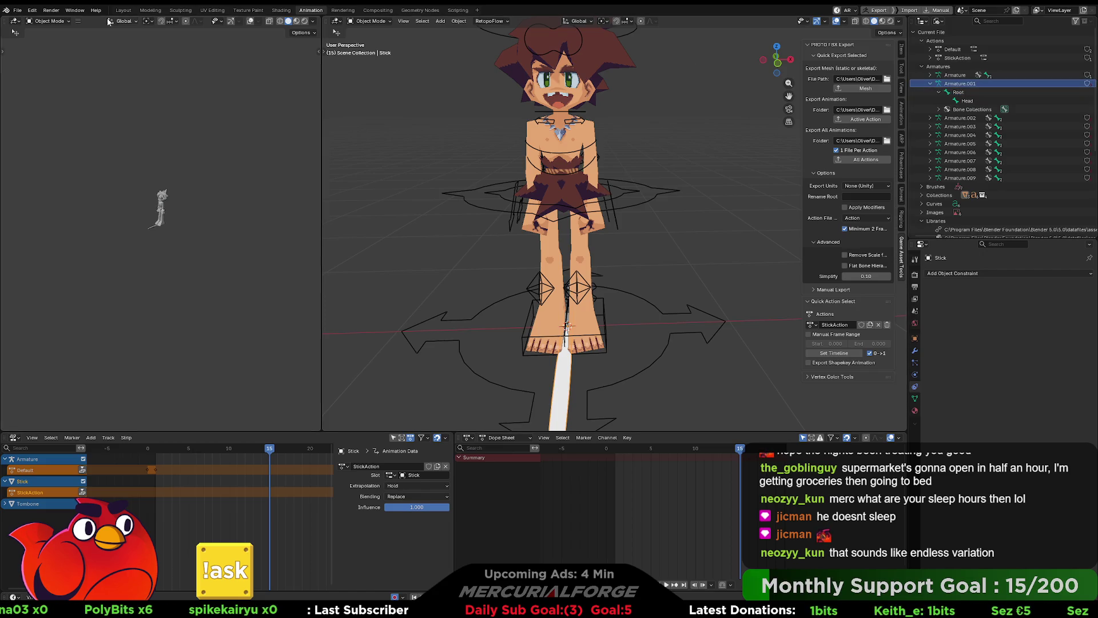
left_click(32, 9)
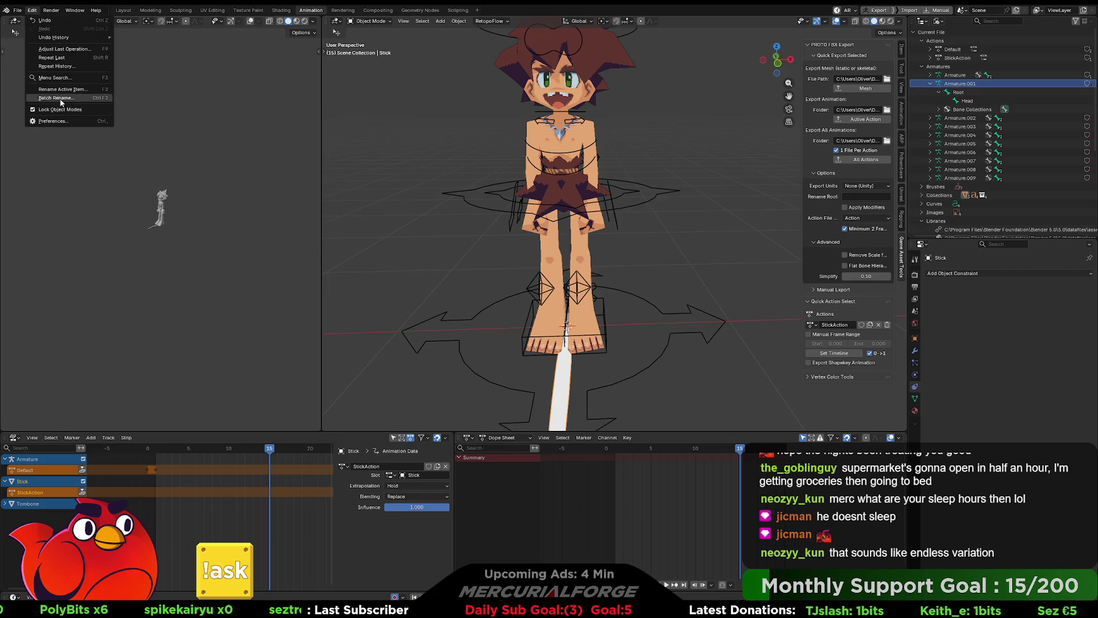
Step: Run File > Clean Up > Purge Unused Data and confirm, removing the leftover armatures
key("Escape")
left_click(17, 11)
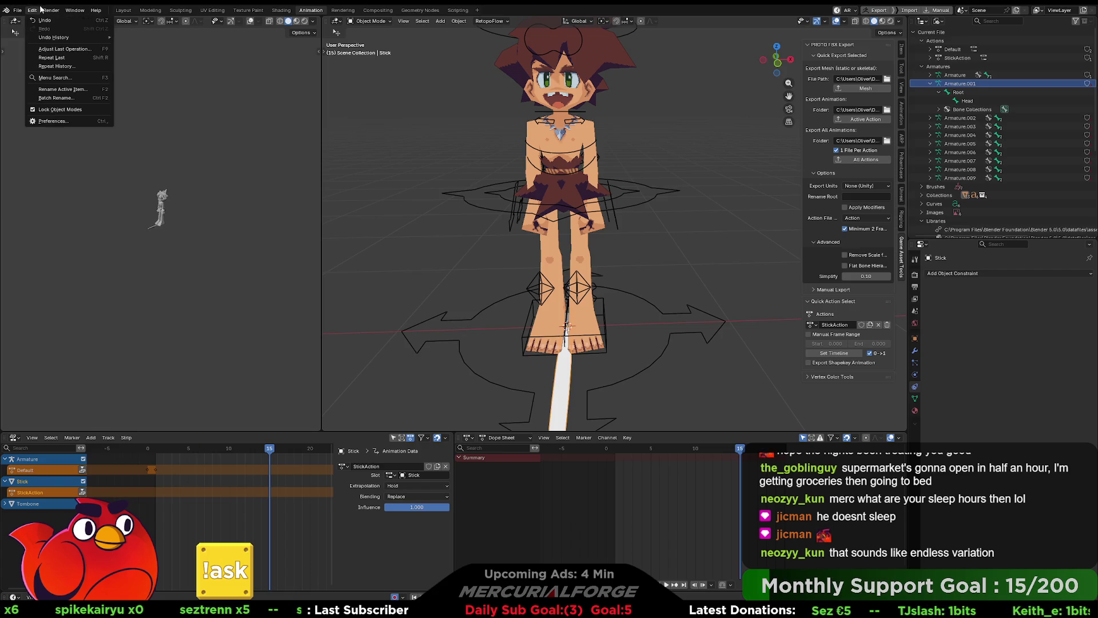
left_click(20, 10)
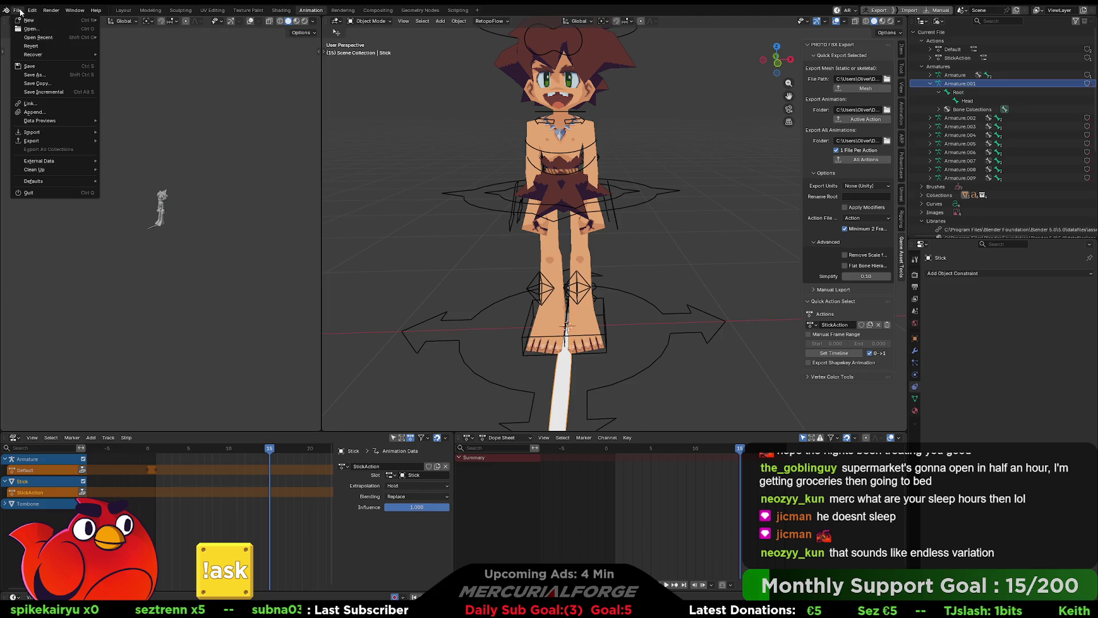
mouse_move(52, 161)
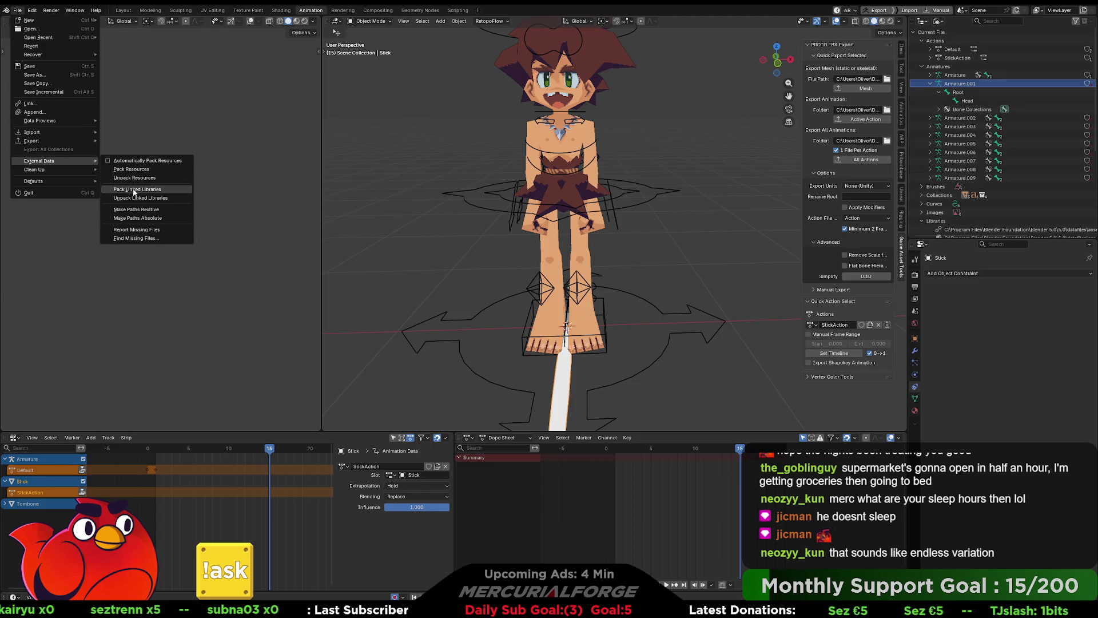
mouse_move(87, 170)
left_click(140, 171)
left_click(123, 227)
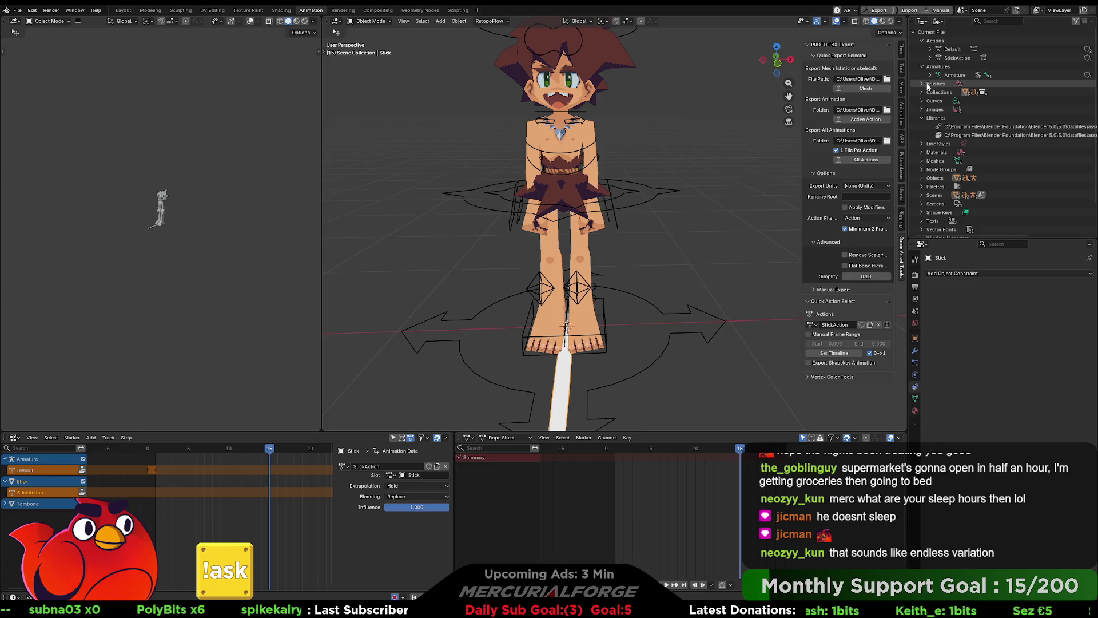
Step: In the Nonlinear Animation editor, push down StickAction and delete its track
mouse_move(693, 269)
middle_mouse_down()
mouse_move(711, 363)
mouse_move(661, 307)
middle_mouse_up()
left_click(661, 308)
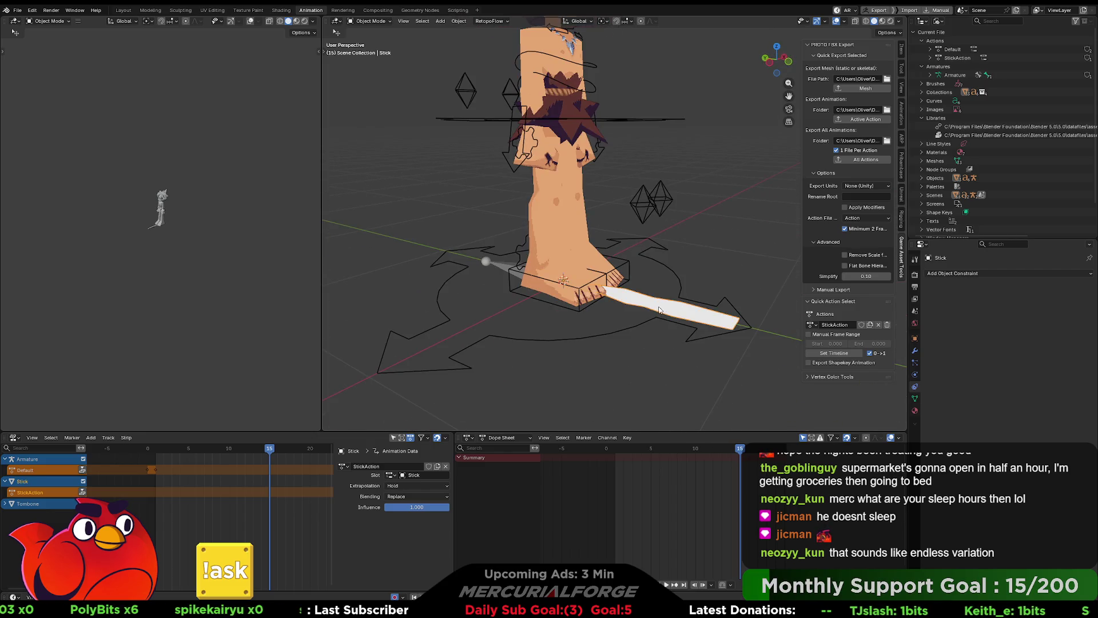
left_click(467, 437)
left_click(572, 495)
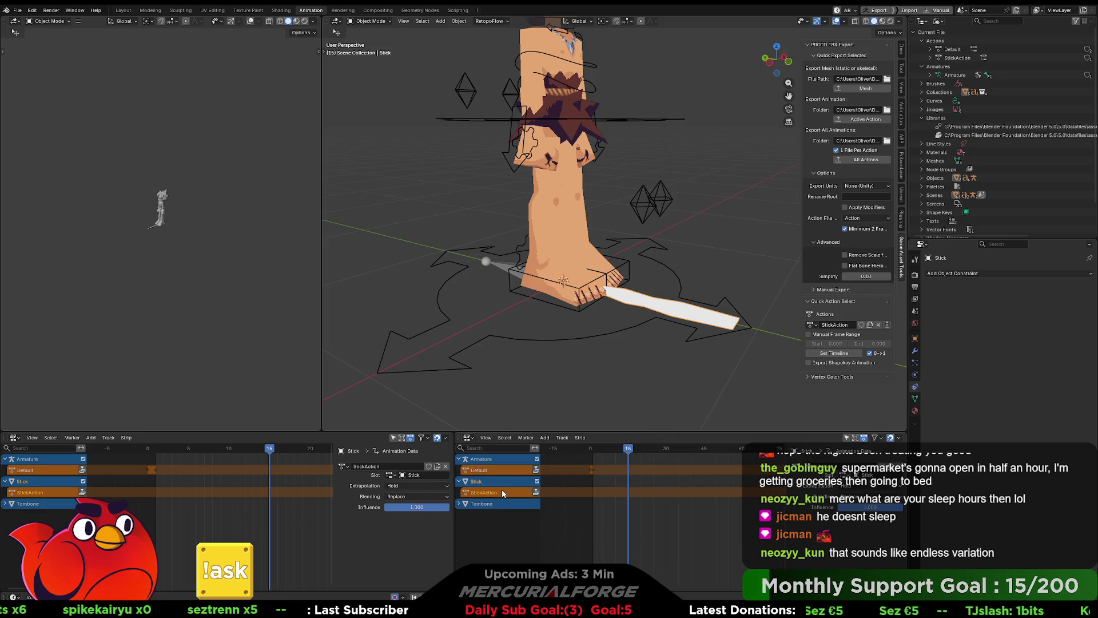
left_click(535, 491)
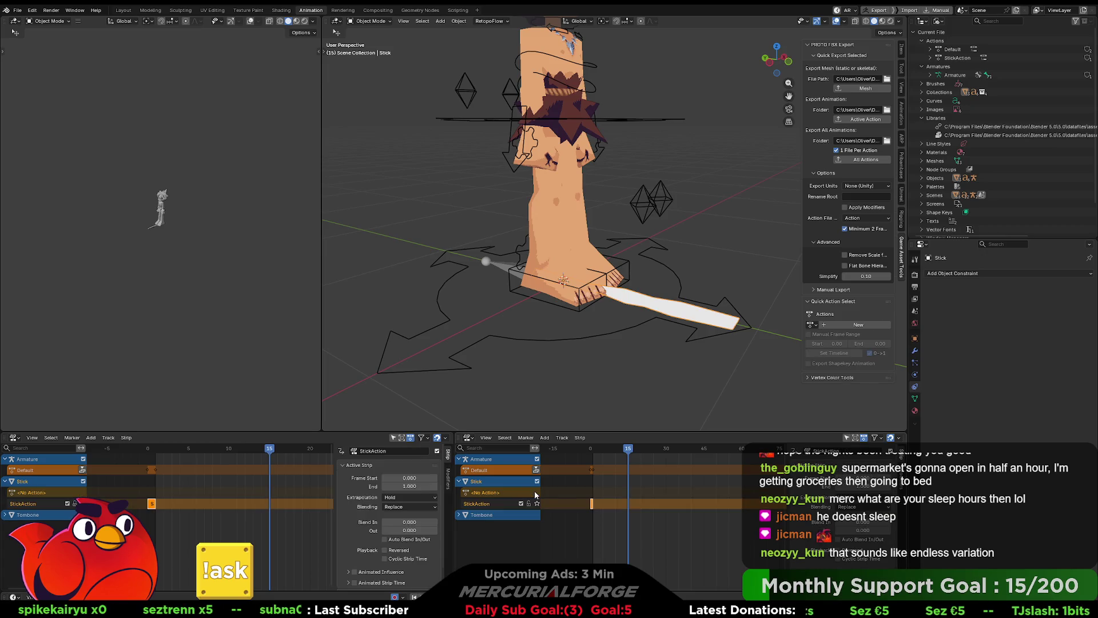
right_click(488, 502)
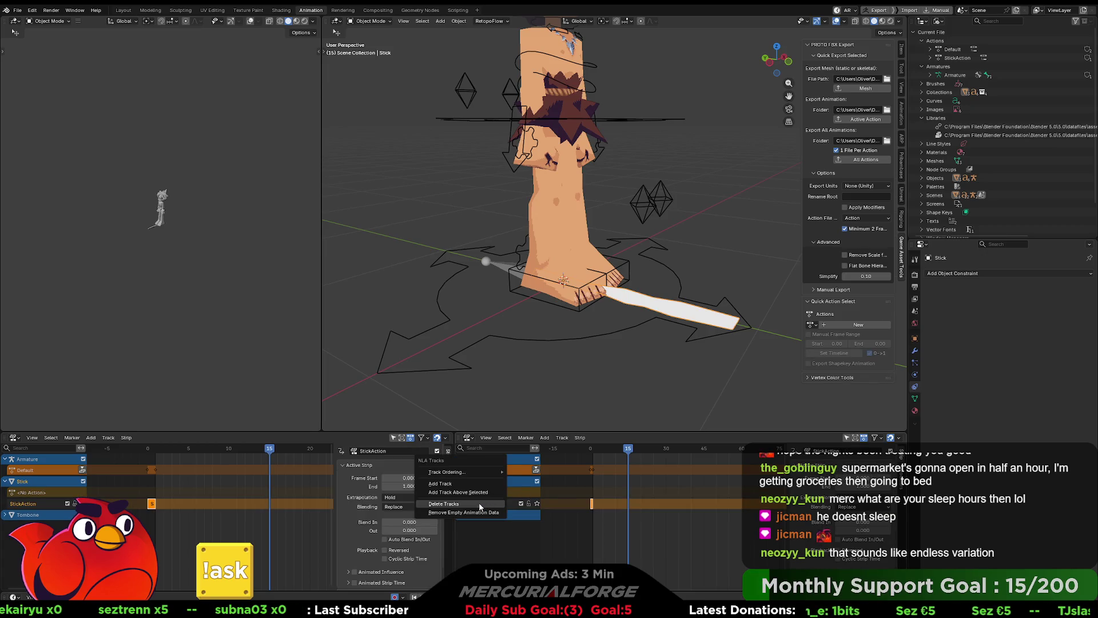
left_click(479, 505)
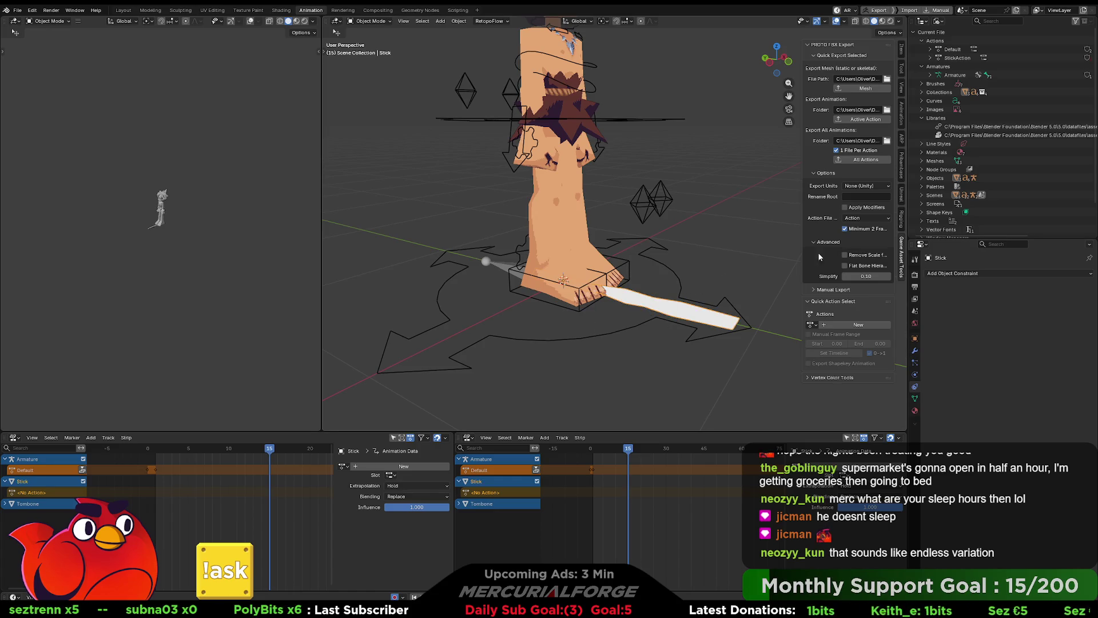
Step: Delete the StickAction action from the file, undoing an accidental Stick deletion
right_click(958, 60)
left_click(940, 60)
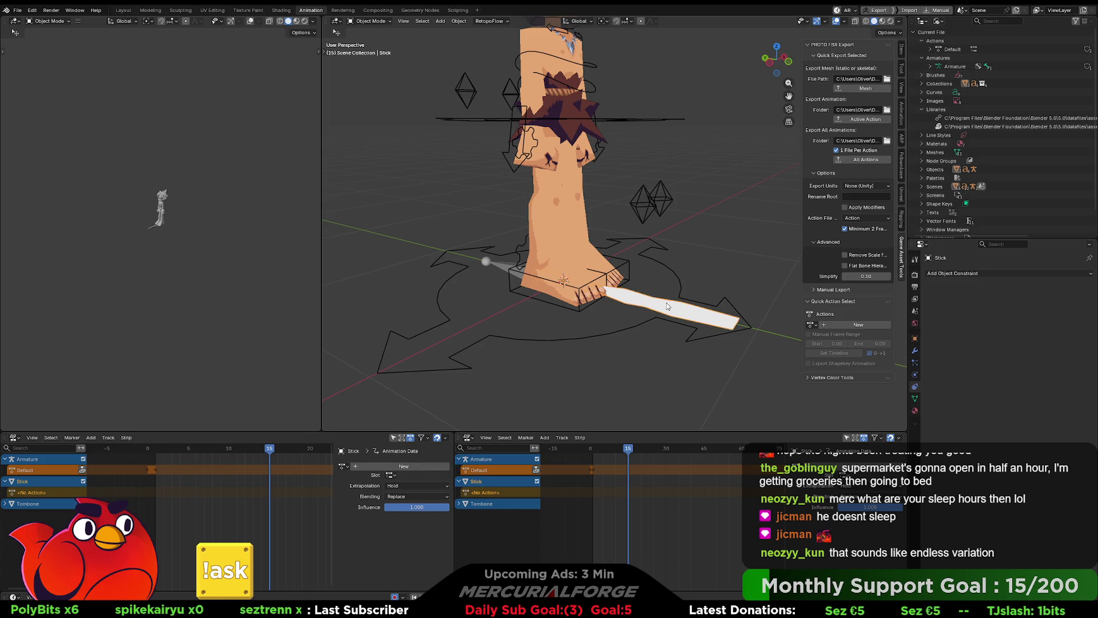
key("Delete")
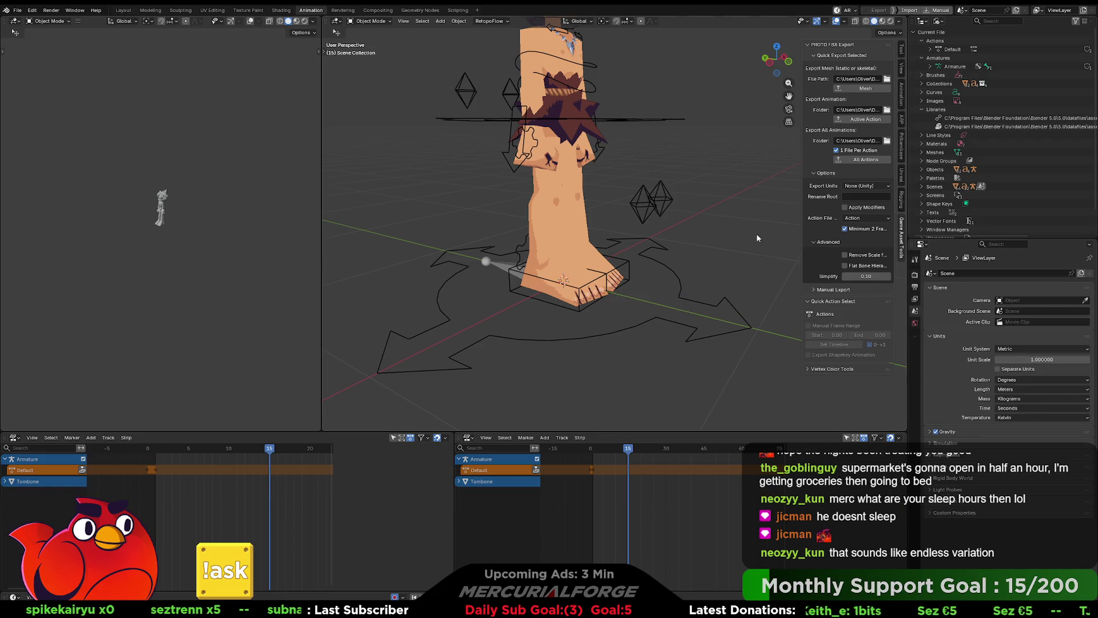
key("ctrl+z")
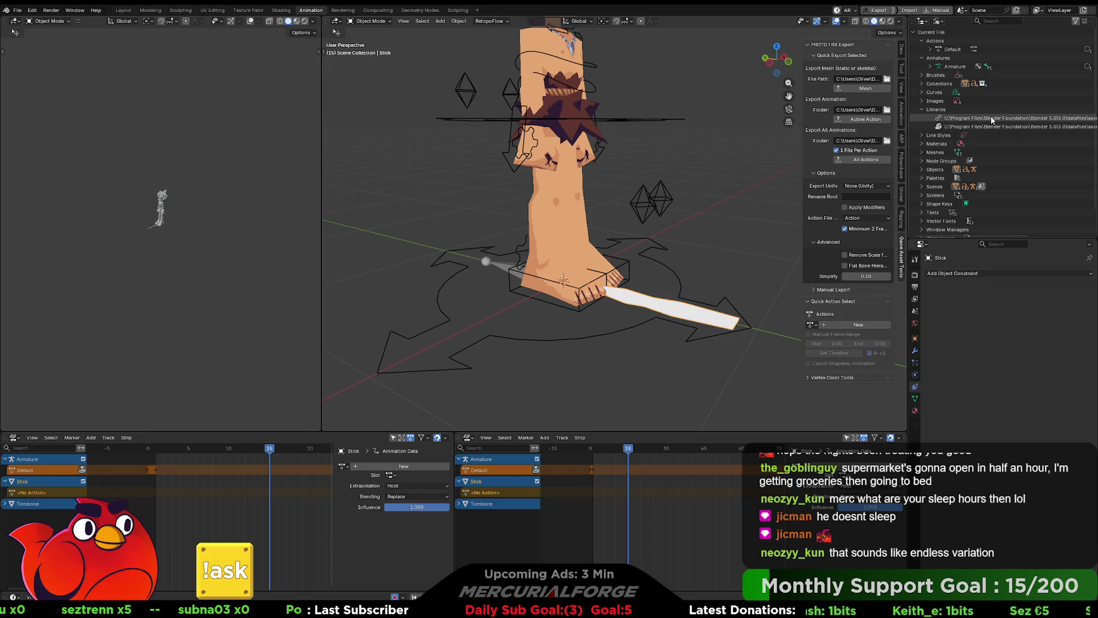
left_click(938, 24)
Step: Return the Outliner to View Layer and expand the Stick's vertex groups
left_click(951, 47)
left_click(938, 21)
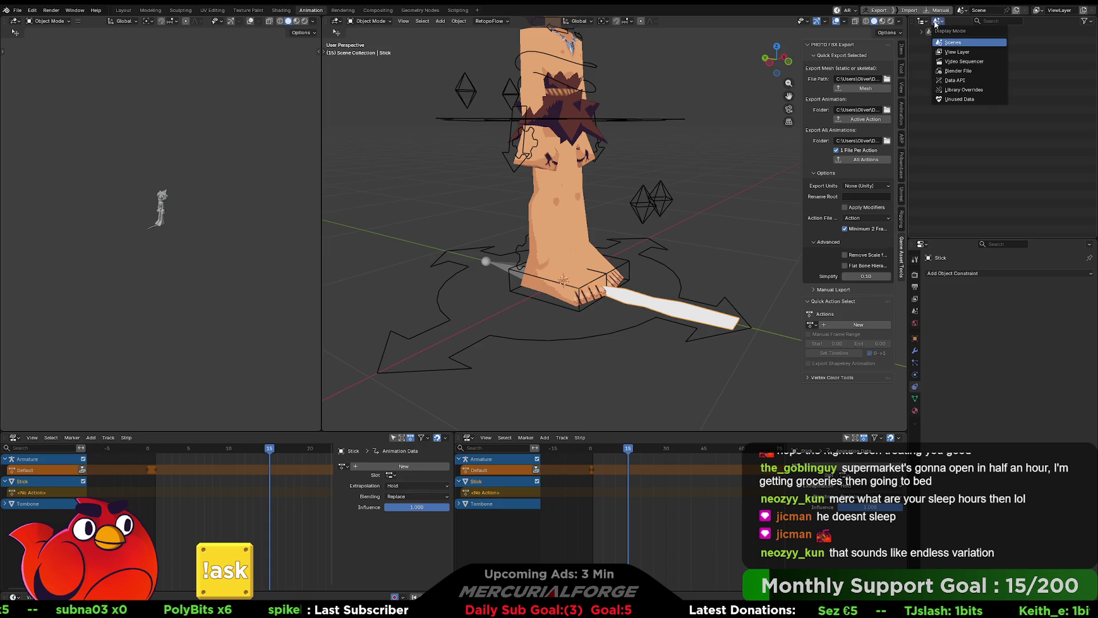
left_click(940, 52)
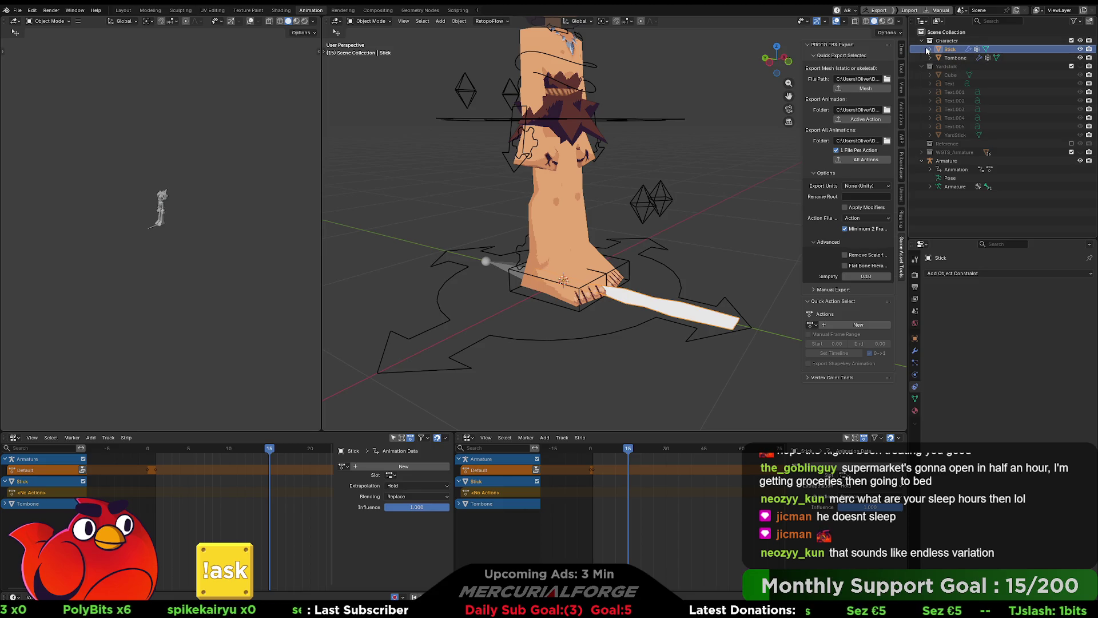
left_click(930, 49)
left_click(939, 75)
right_click(953, 78)
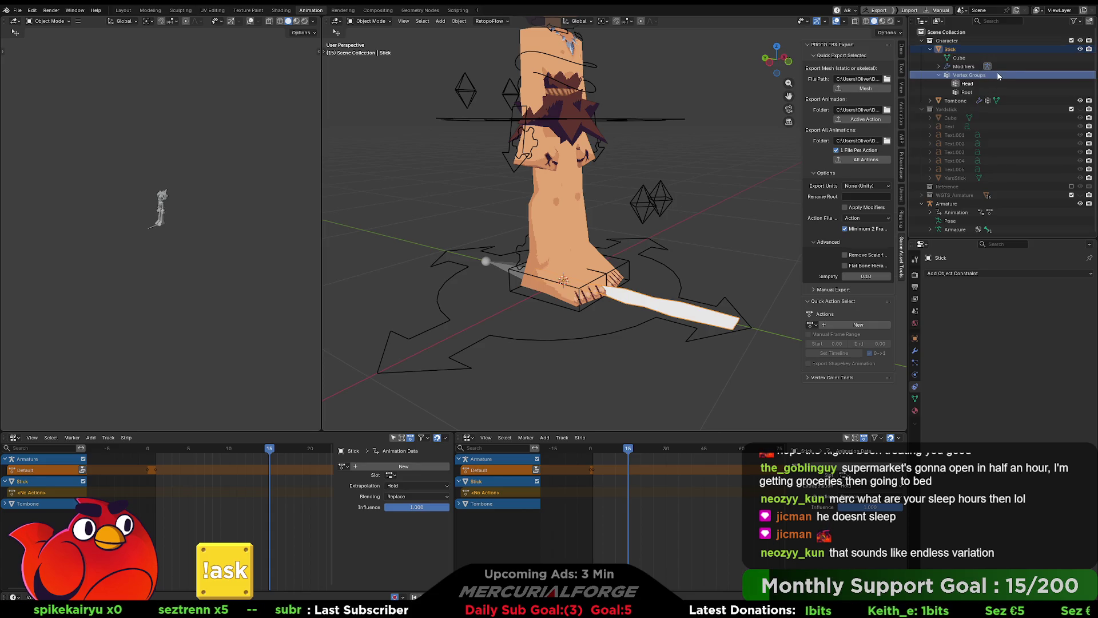
right_click(974, 83)
key("Escape")
Step: Delete the Stick's Head and Root vertex groups in Object Data properties
left_click(972, 49)
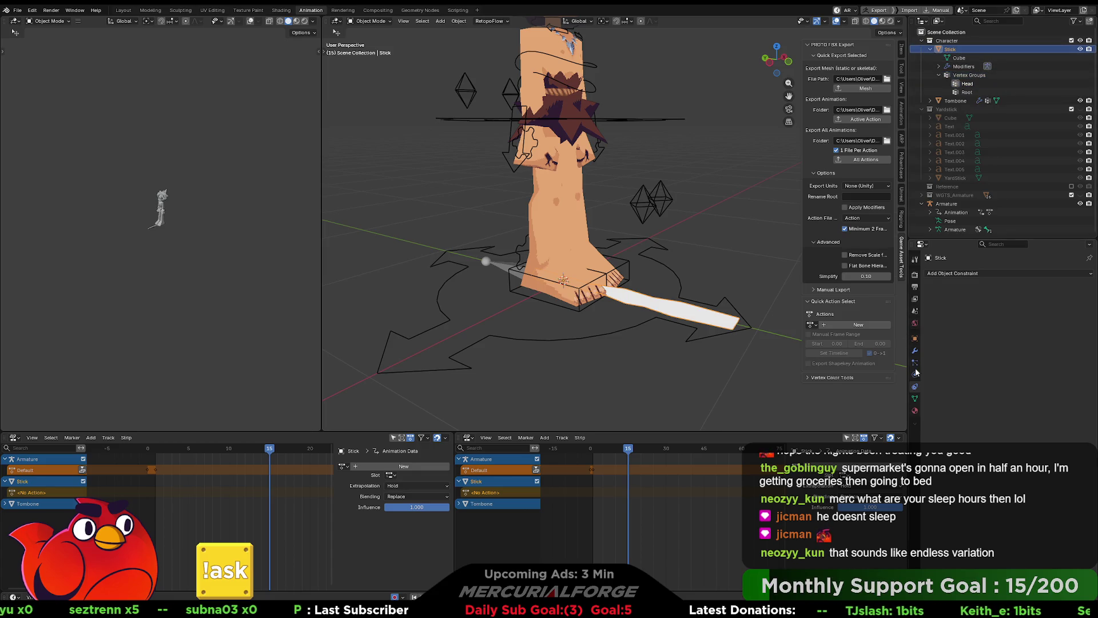
left_click(915, 398)
left_click(1085, 308)
left_click(1085, 308)
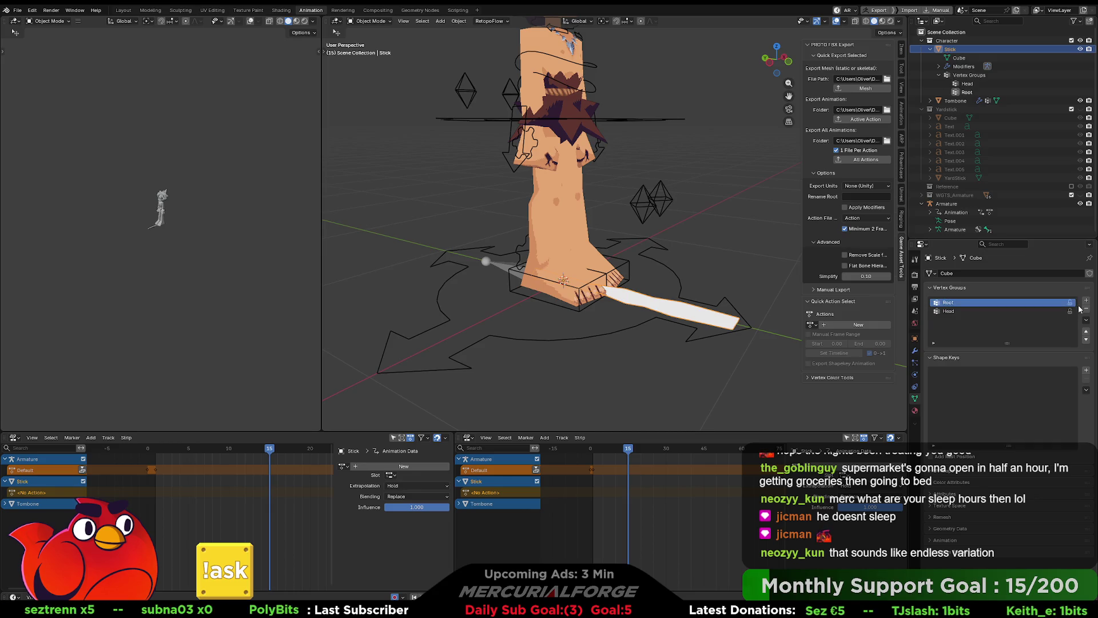
Step: Remove the Stick's Armature modifier in the Modifiers tab
left_click(966, 67)
left_click(914, 351)
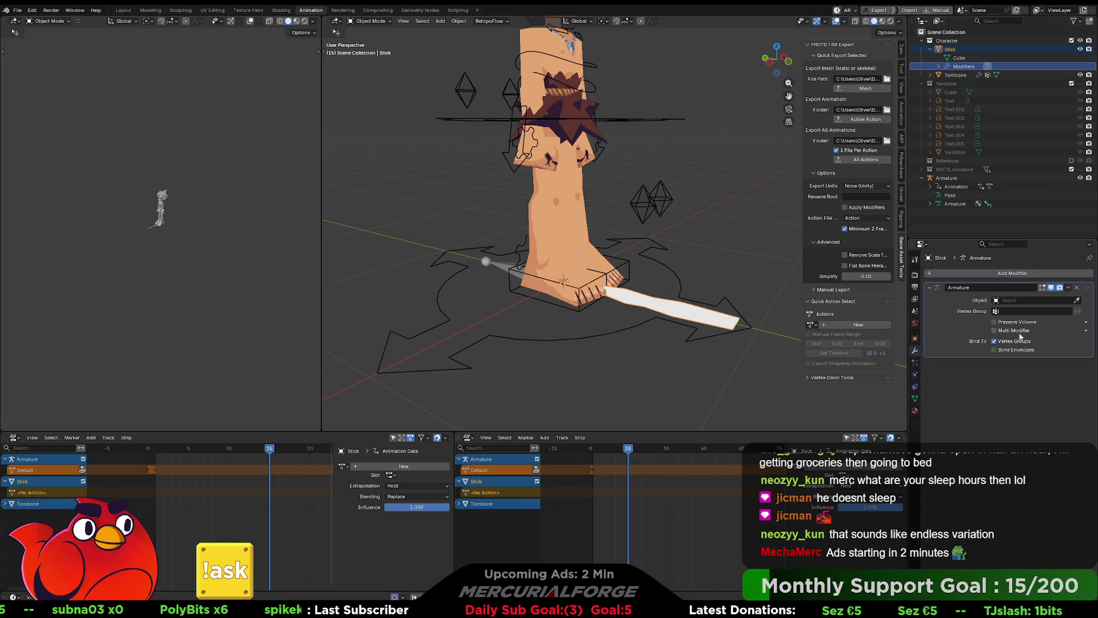
left_click(1077, 289)
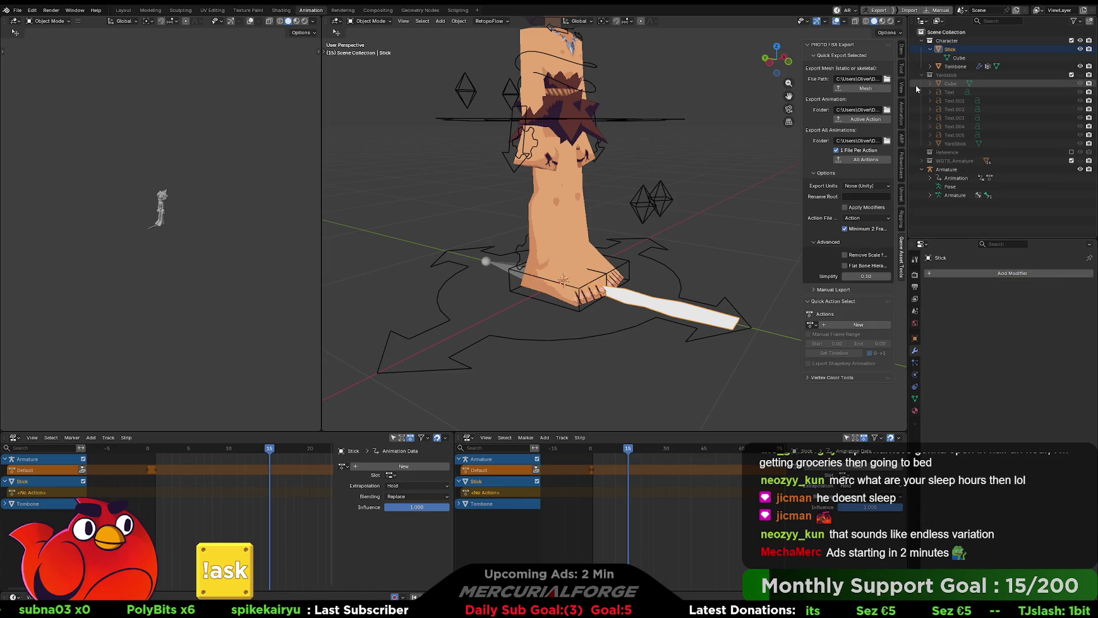
left_click(954, 51)
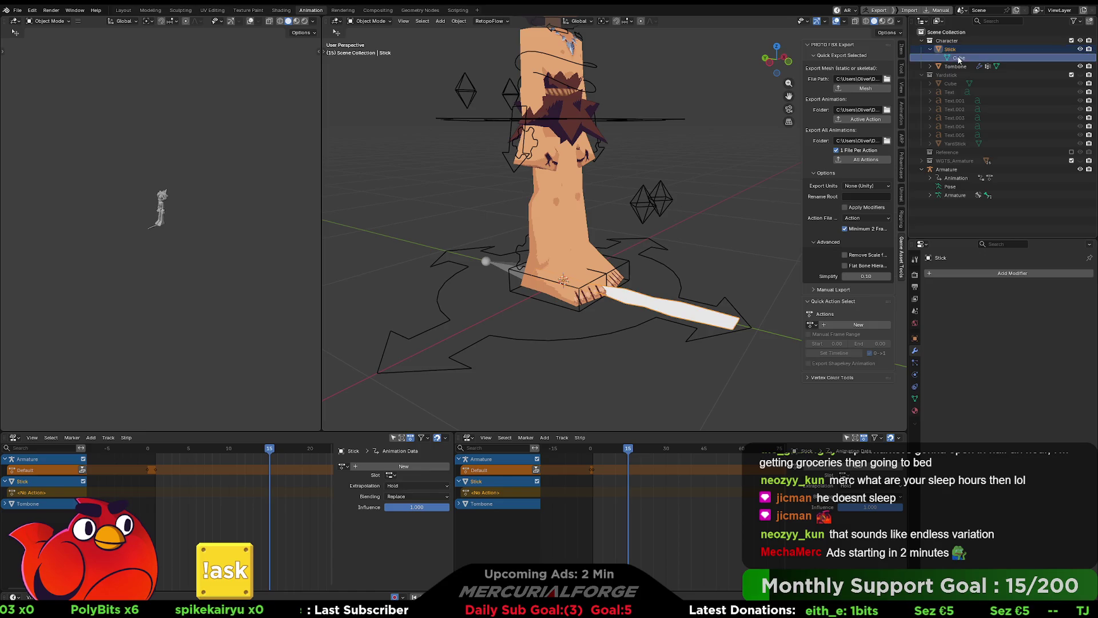
left_click(930, 49)
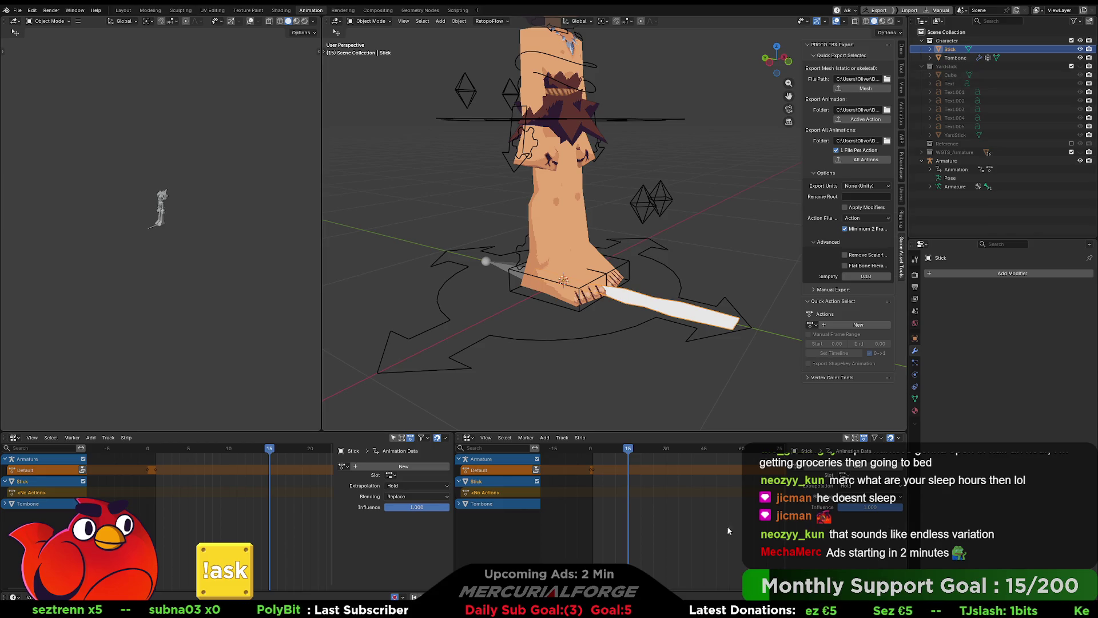
Step: Expand and collapse the Stick and Tombone NLA channels, then select the Armature
left_click(564, 484)
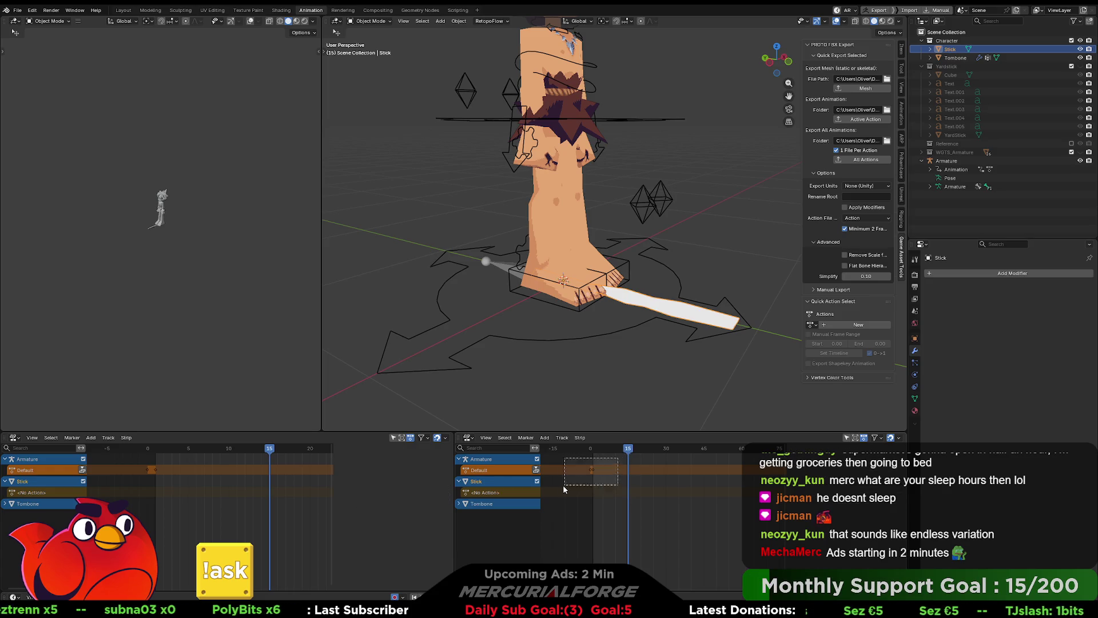
left_click(491, 482)
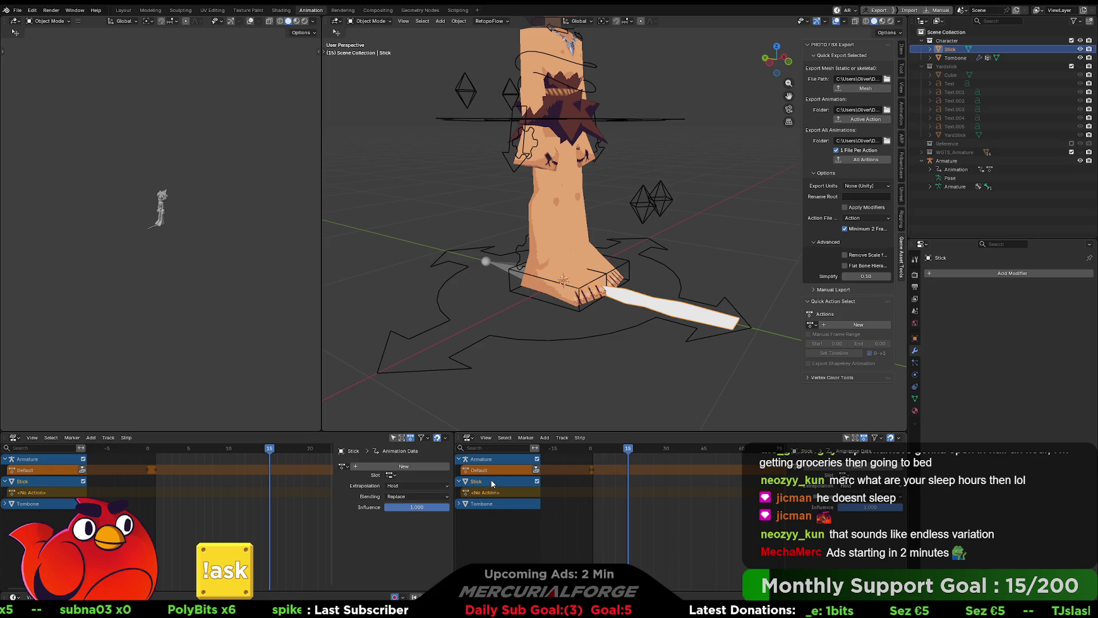
left_click(479, 504)
left_click(460, 506)
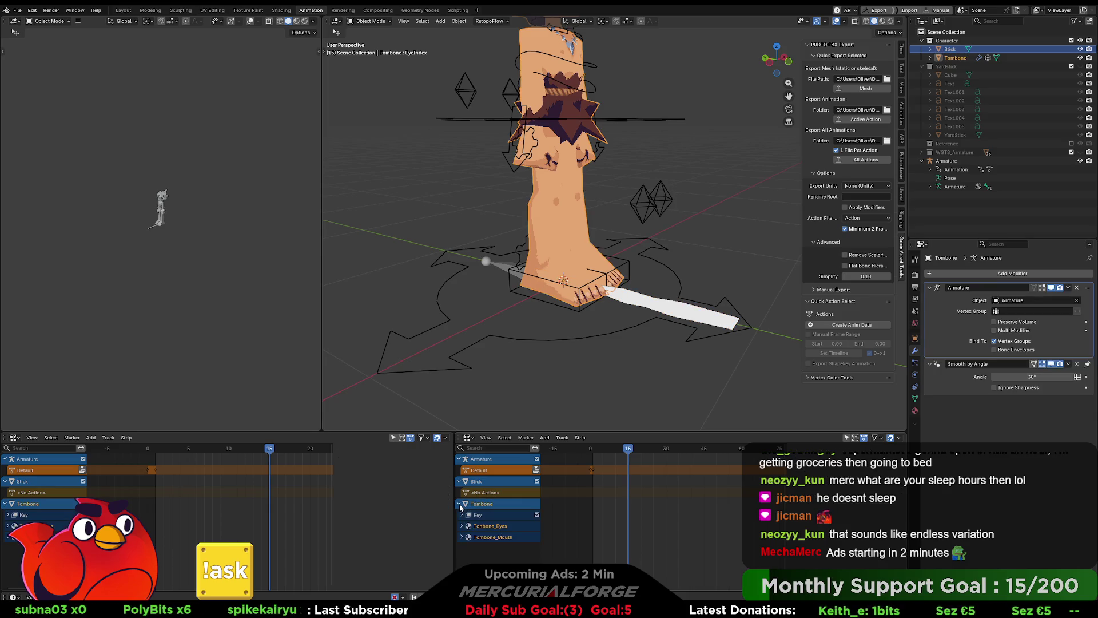
left_click(460, 507)
left_click(458, 481)
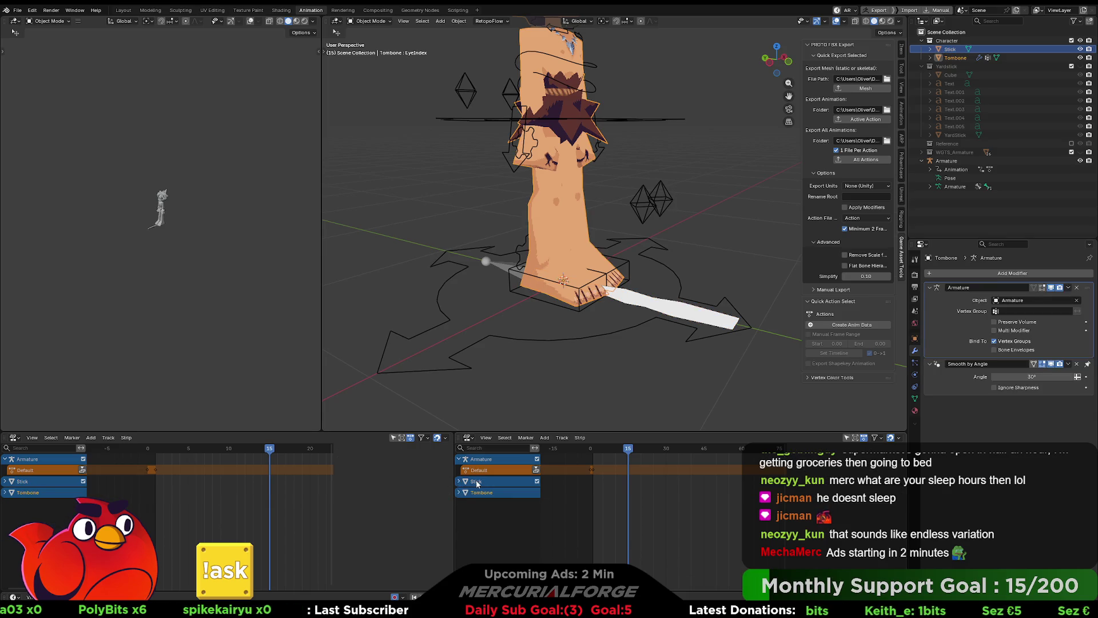
left_click(460, 492)
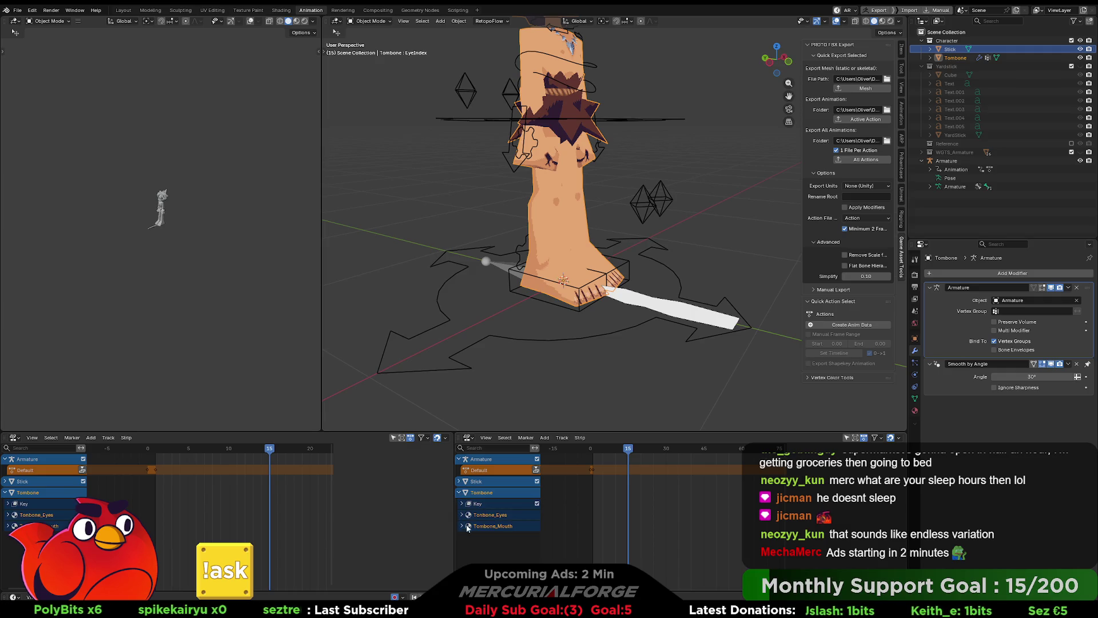
left_click(460, 492)
left_click(479, 460)
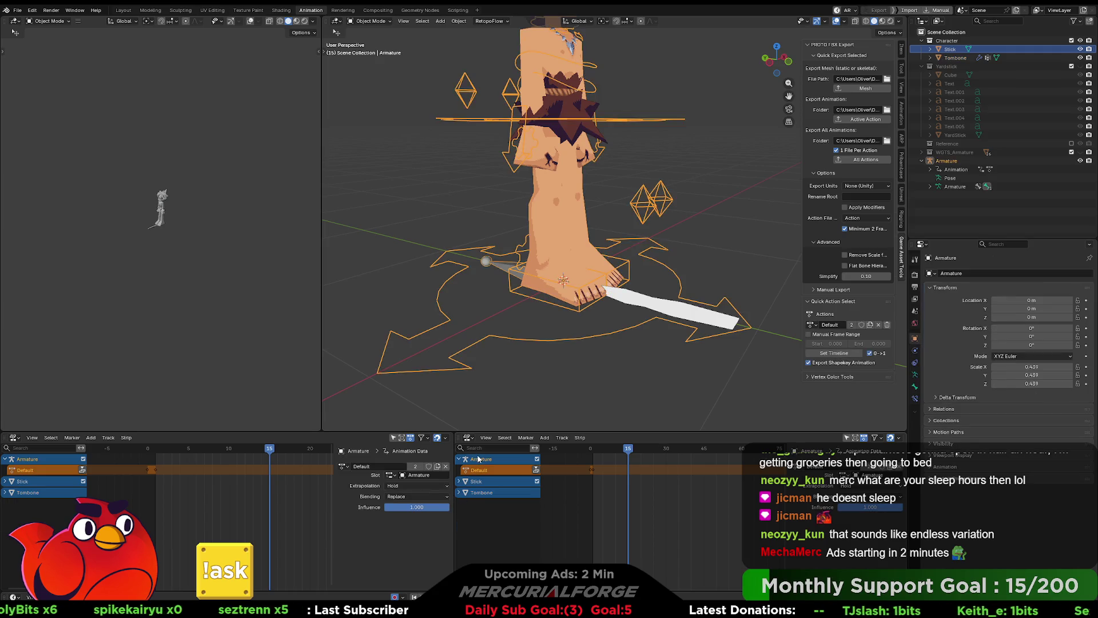
Step: Hide the Stick object with its Outliner eye icon, then select the armature
left_click(709, 207)
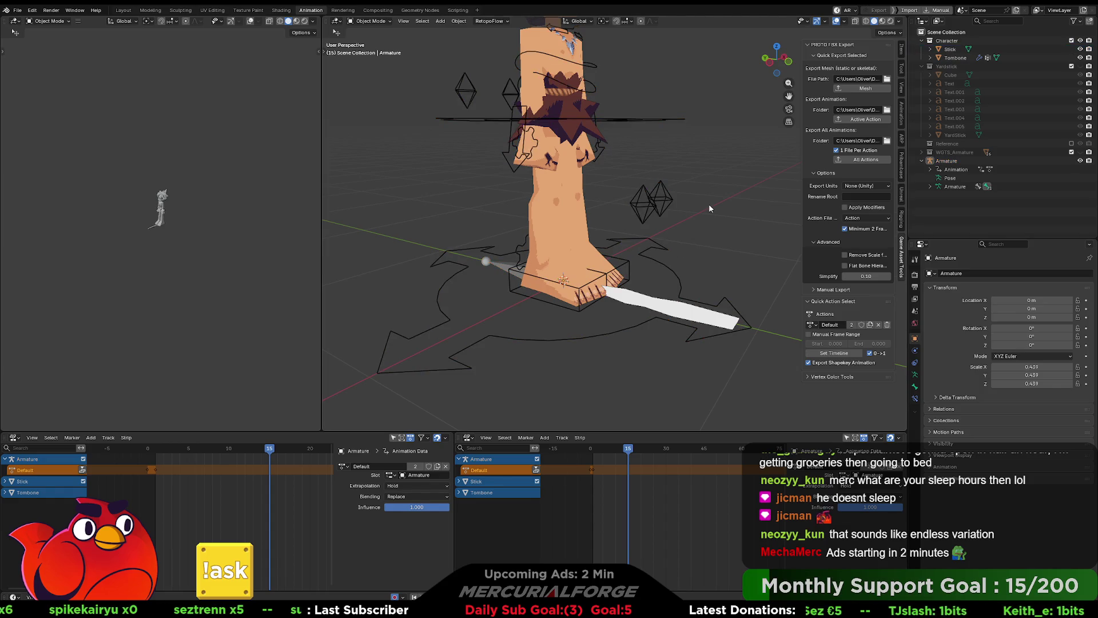
middle_click_drag(724, 208, 617, 222)
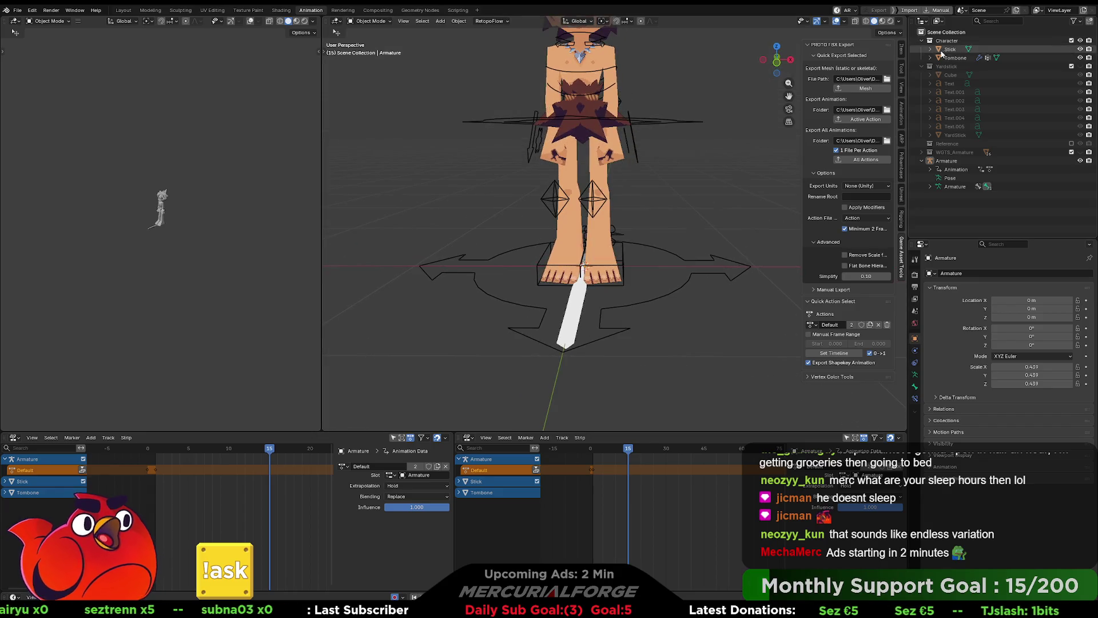
left_click(1080, 49)
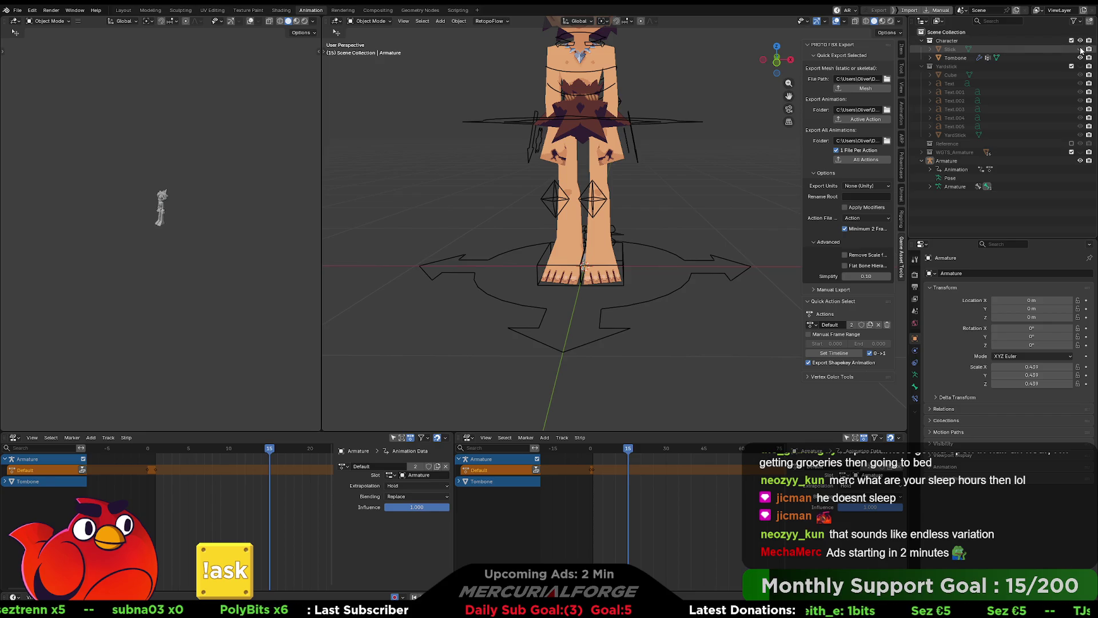
mouse_move(704, 172)
middle_mouse_down()
mouse_move(683, 249)
mouse_move(595, 248)
mouse_move(654, 241)
mouse_move(657, 229)
middle_mouse_up()
left_click(658, 229)
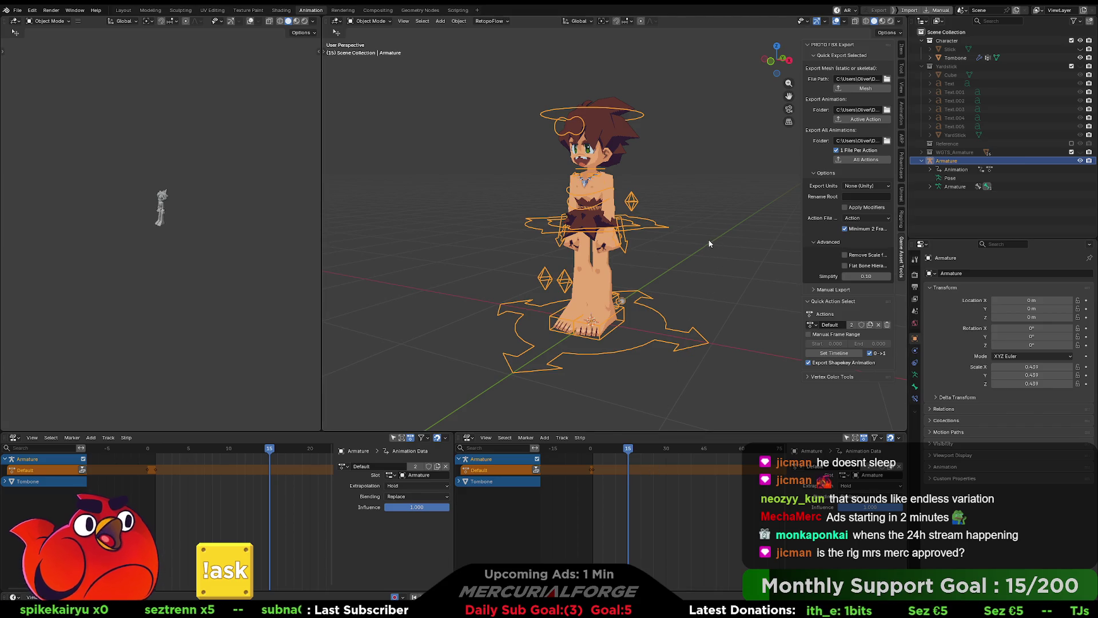
Step: Look down on the rig and close the viewport sidebar of export tools
mouse_move(705, 252)
middle_mouse_down()
mouse_move(701, 225)
mouse_move(677, 316)
mouse_move(697, 225)
mouse_move(695, 242)
middle_mouse_up()
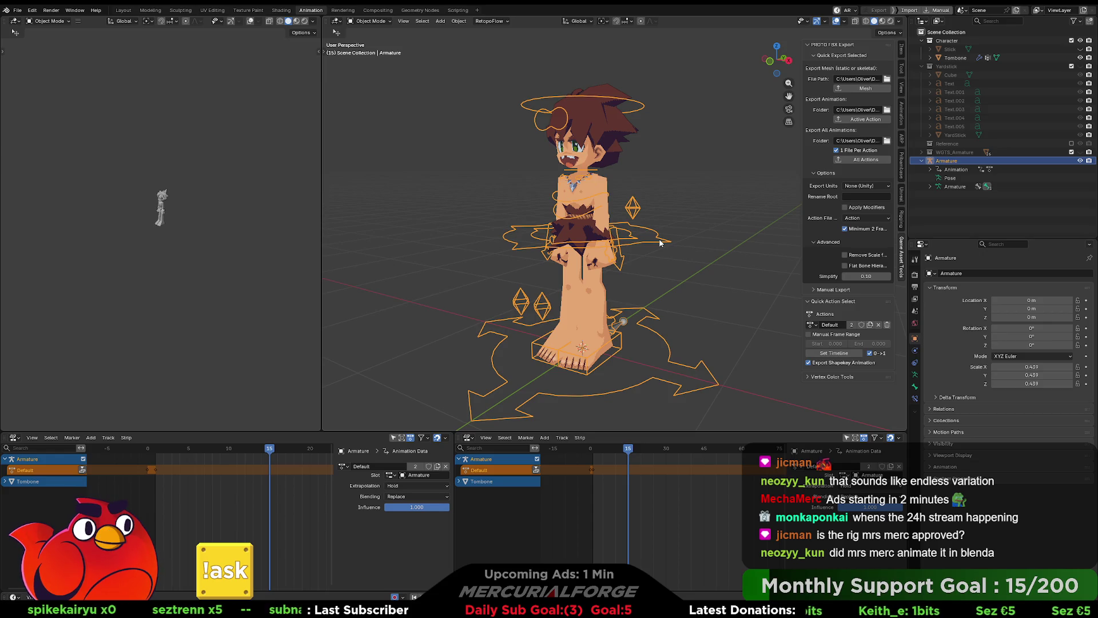
left_click(901, 244)
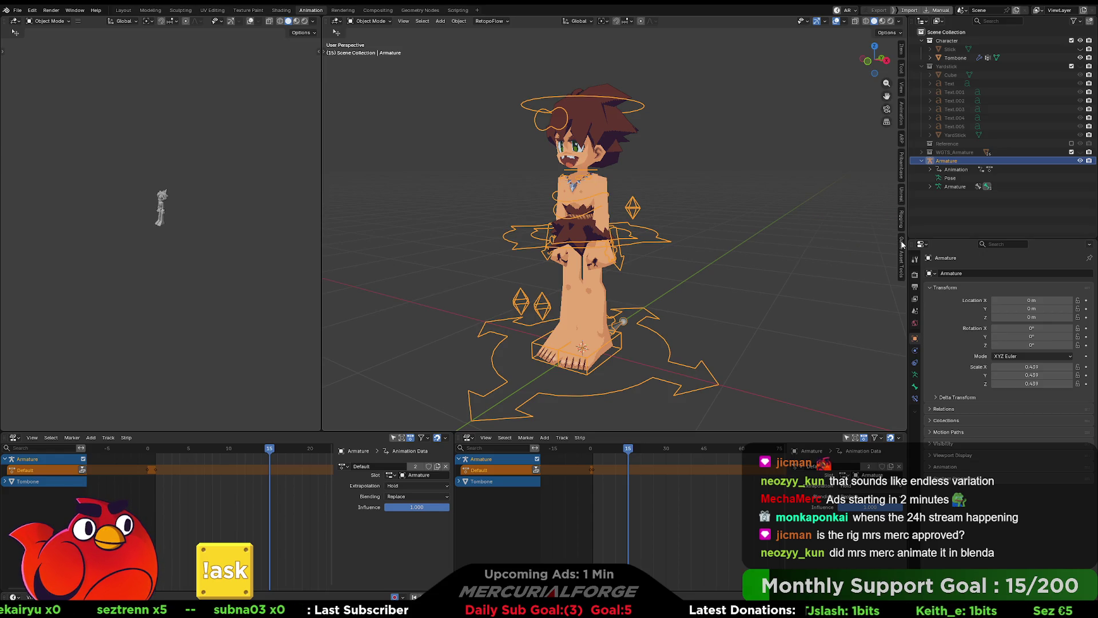
Step: Deselect the armature and orbit and zoom to a near-front view of the character
left_click(757, 253)
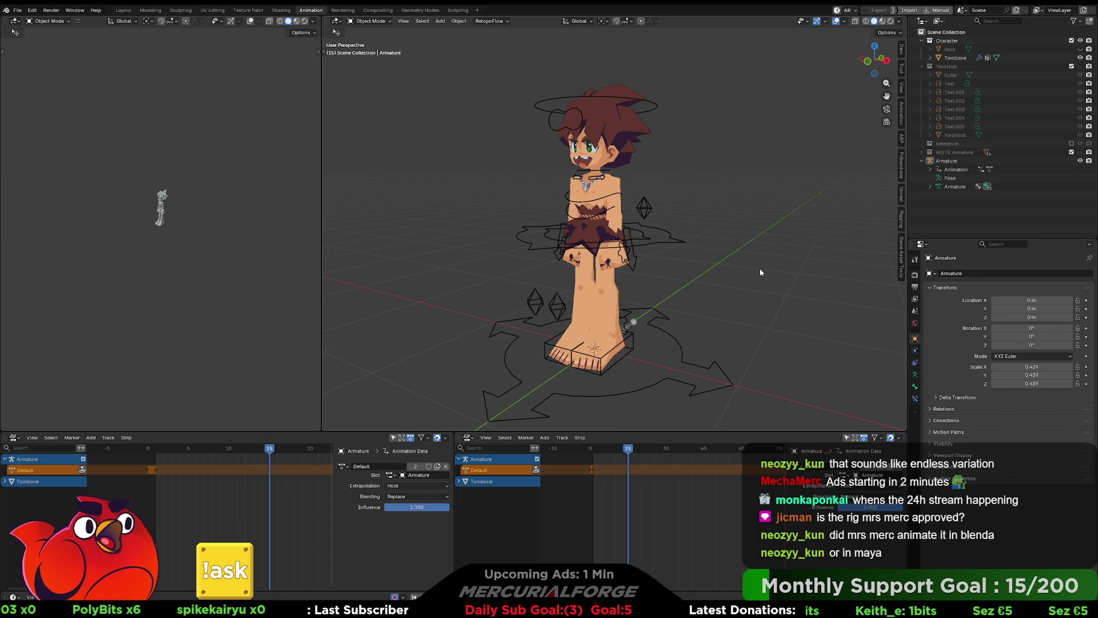
mouse_move(717, 271)
middle_mouse_down()
mouse_move(672, 298)
mouse_move(698, 301)
mouse_move(703, 291)
middle_mouse_up()
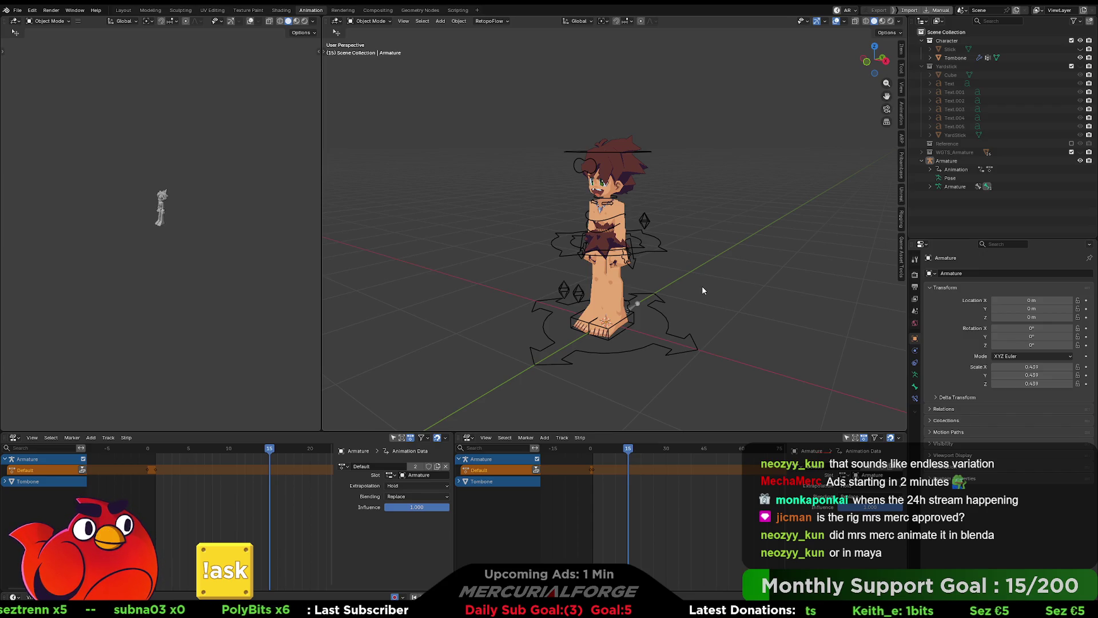
mouse_move(716, 219)
middle_mouse_down()
mouse_move(777, 223)
mouse_move(720, 238)
middle_mouse_up()
scroll(720, 238, "up", 2)
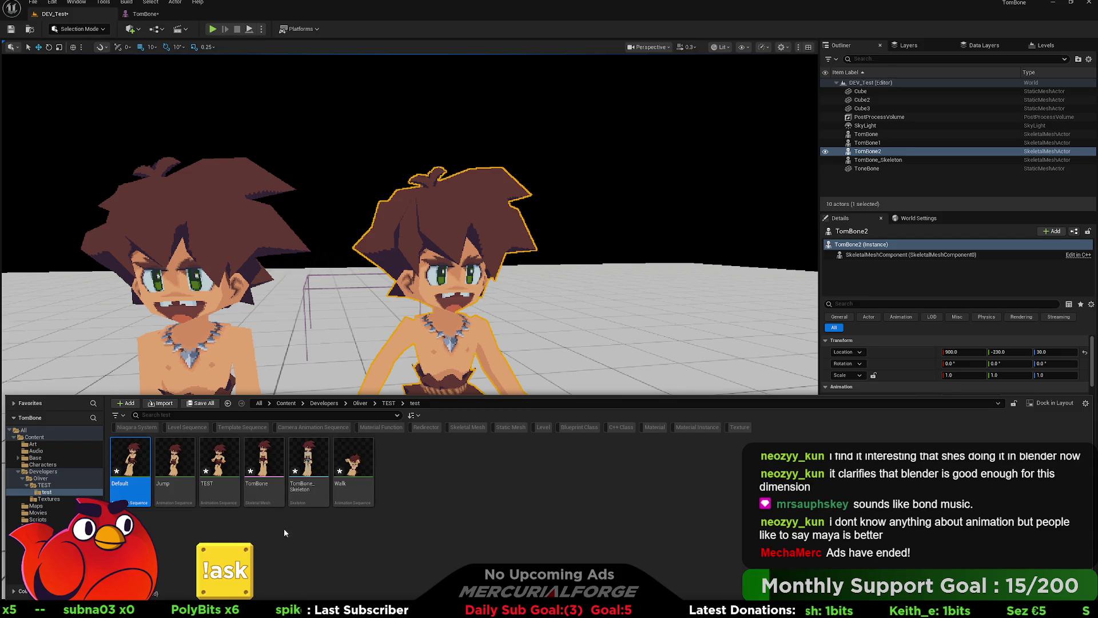
Step: Close the Content Drawer, set TomBone2 to loop the TEST animation, and return to Blender
key("ctrl+space")
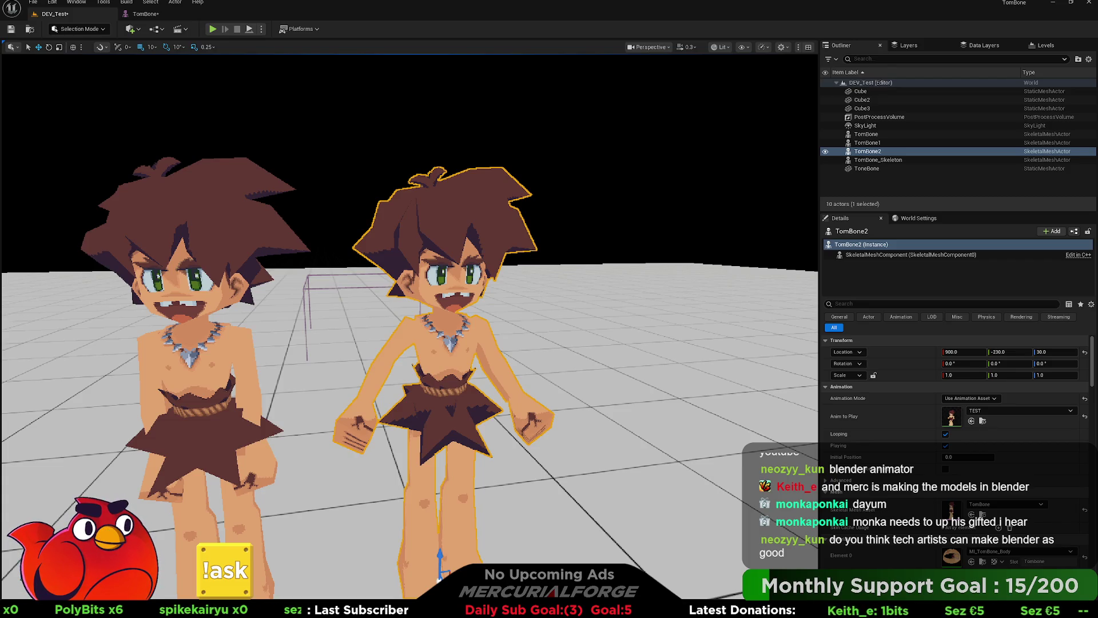
key("alt+Tab")
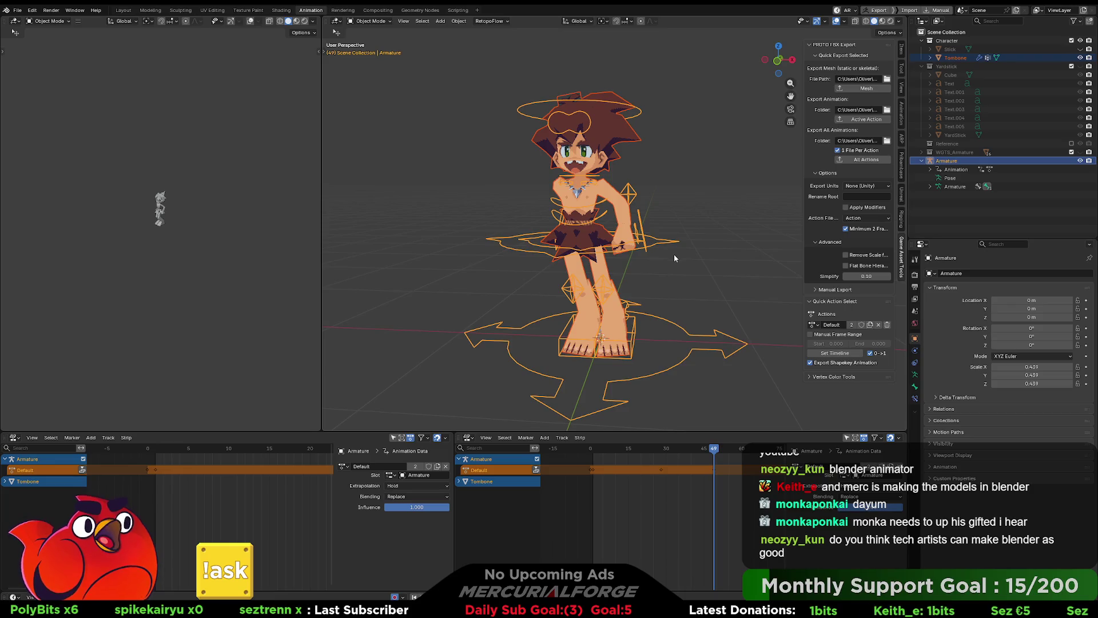
Step: Recentre the view, deselect the Tombone armature, and open the Reference collection's context menu
middle_click_drag(674, 255, 655, 272, "shift")
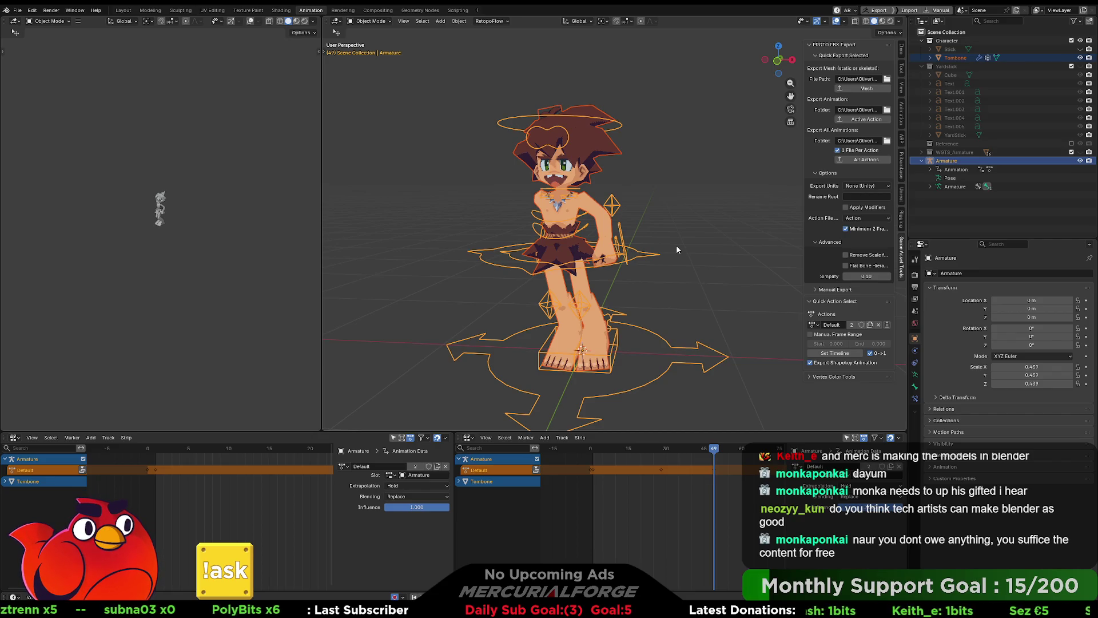
left_click(726, 255)
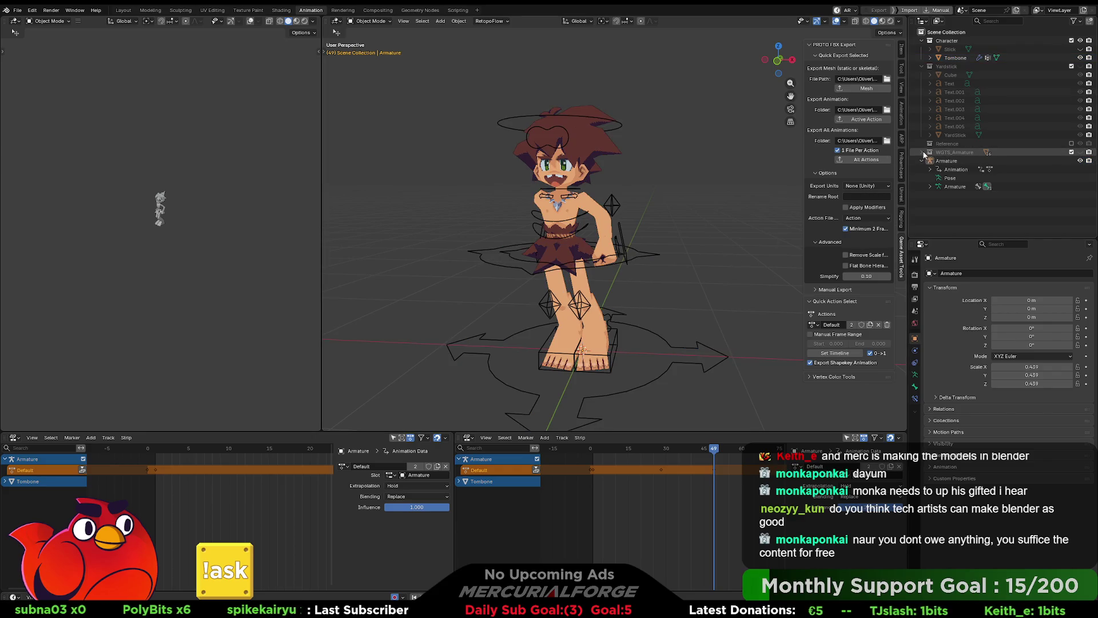
right_click(939, 143)
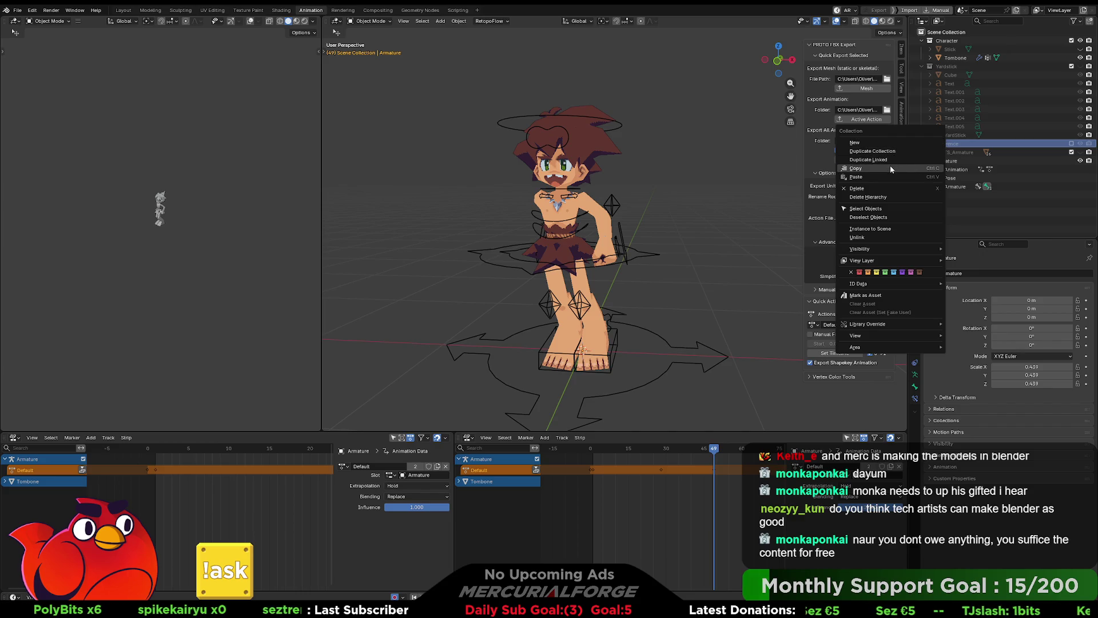
Step: Delete the Reference collection from the Outliner
left_click(875, 188)
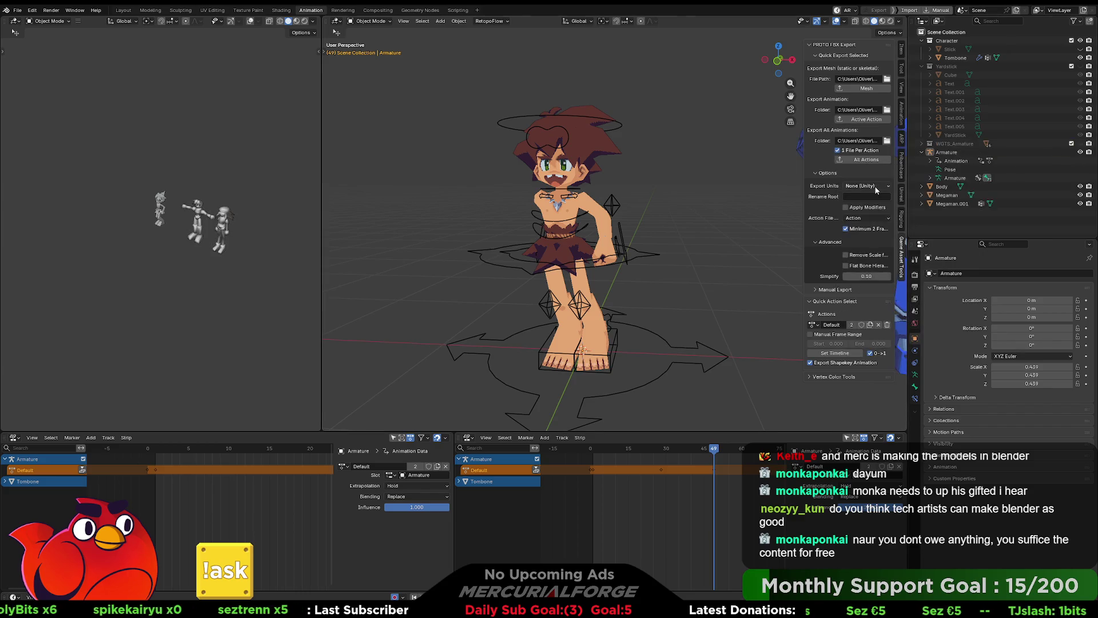
scroll(626, 215, "down", 3)
mouse_move(709, 211)
middle_mouse_down("shift")
mouse_move(504, 196)
mouse_move(551, 199)
middle_mouse_up("shift")
Step: Delete the Body, Megaman and Megaman.001 models, leaving Tombone centred in view
left_click(520, 215)
left_click(551, 199, "shift")
left_click(547, 187, "shift")
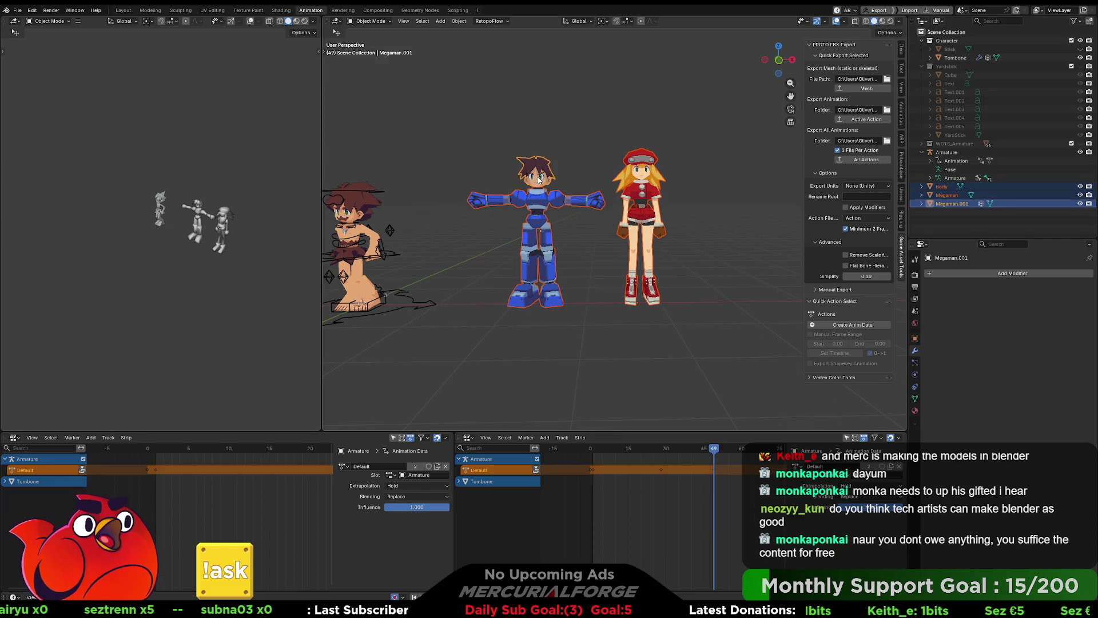
key("Delete")
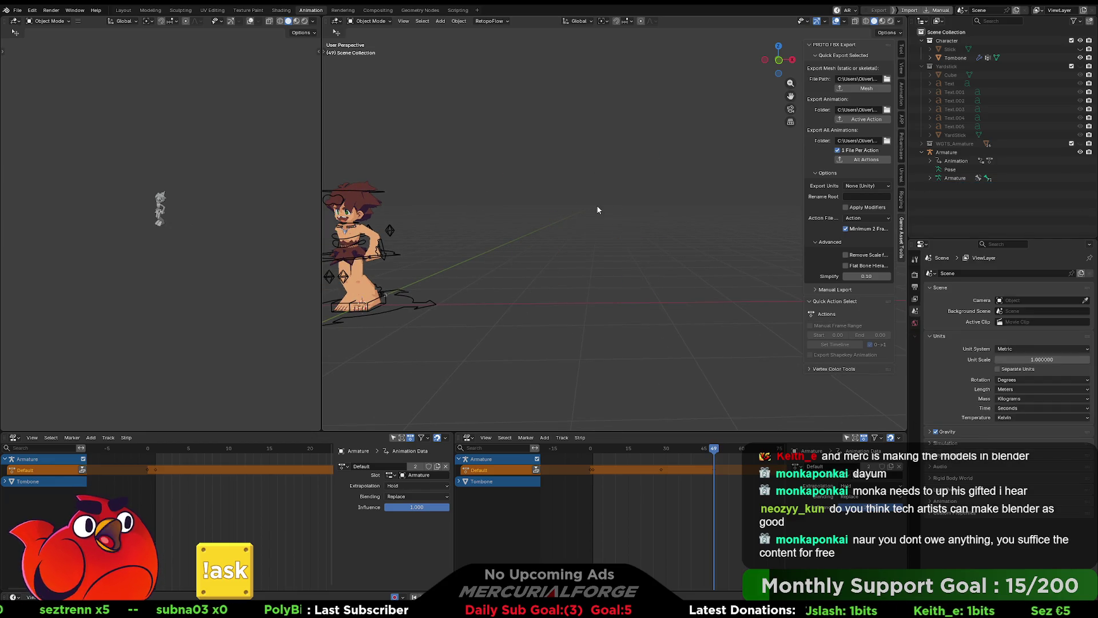
mouse_move(543, 228)
middle_mouse_down("shift")
mouse_move(701, 225)
mouse_move(730, 214)
middle_mouse_up("shift")
scroll(618, 230, "up", 1)
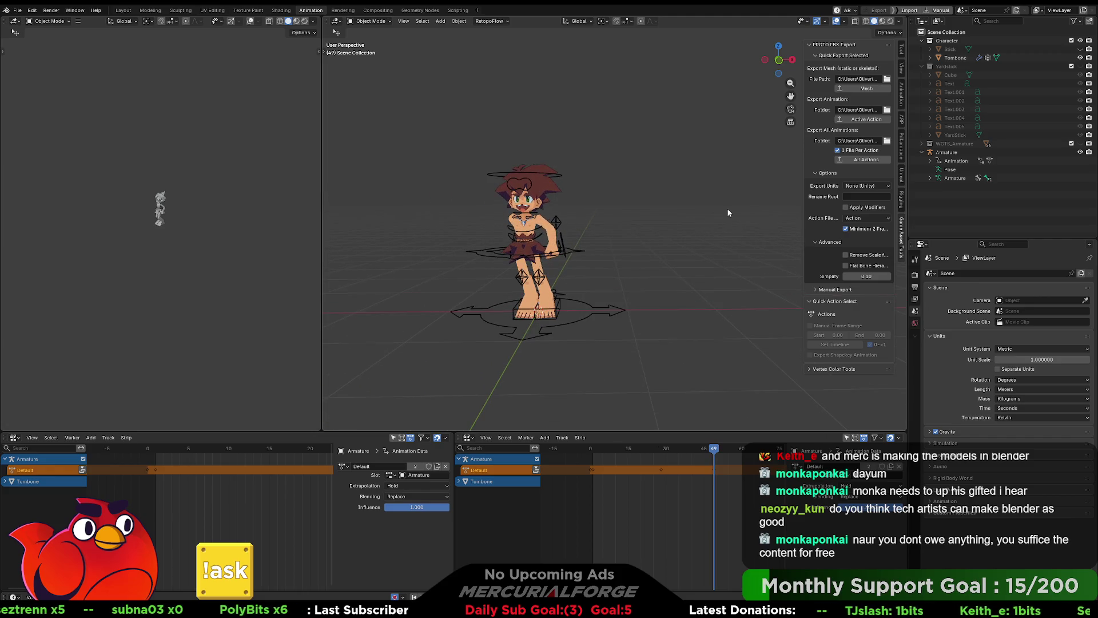
Step: Unhide the Yardstick collection and YardStick mesh beside the character
left_click(1080, 66)
left_click(1080, 134)
middle_click_drag(697, 158, 705, 175, "shift")
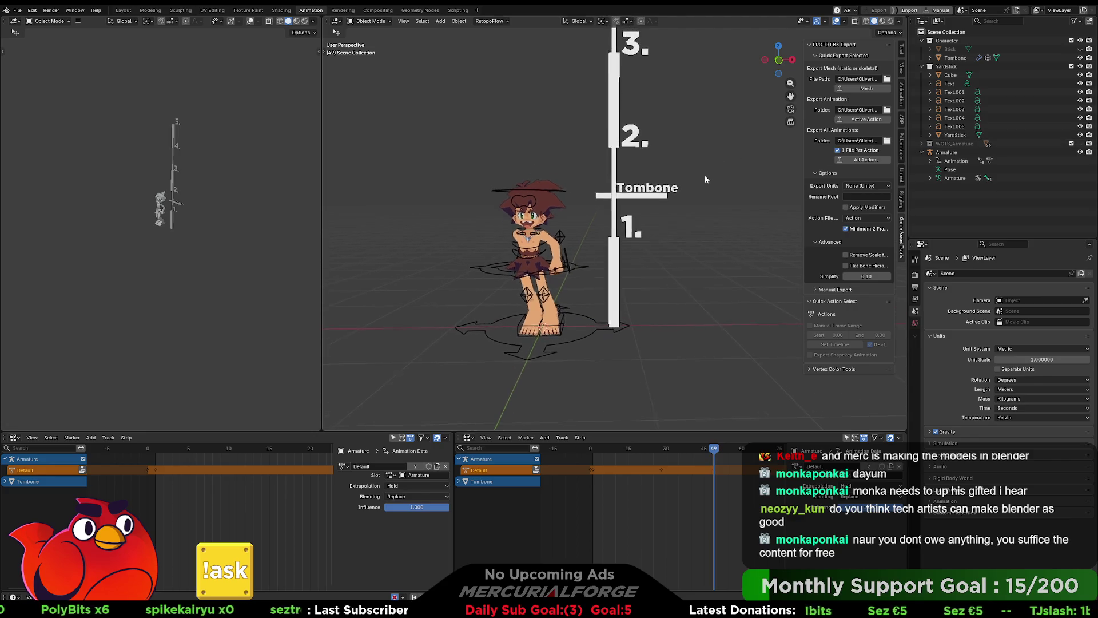
Step: Return the animation to frame 0 and switch the right editor to the Dope Sheet
left_click_drag(701, 447, 590, 452)
mouse_move(745, 463)
left_mouse_down()
mouse_move(640, 489)
mouse_move(594, 485)
left_mouse_up()
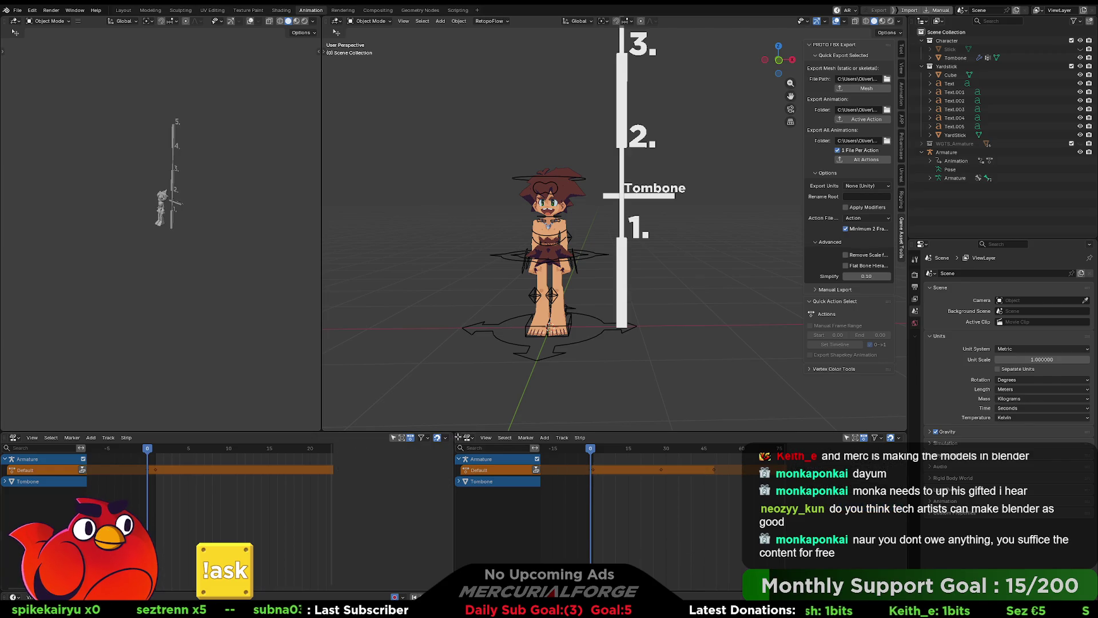
left_click(468, 438)
left_click(582, 462)
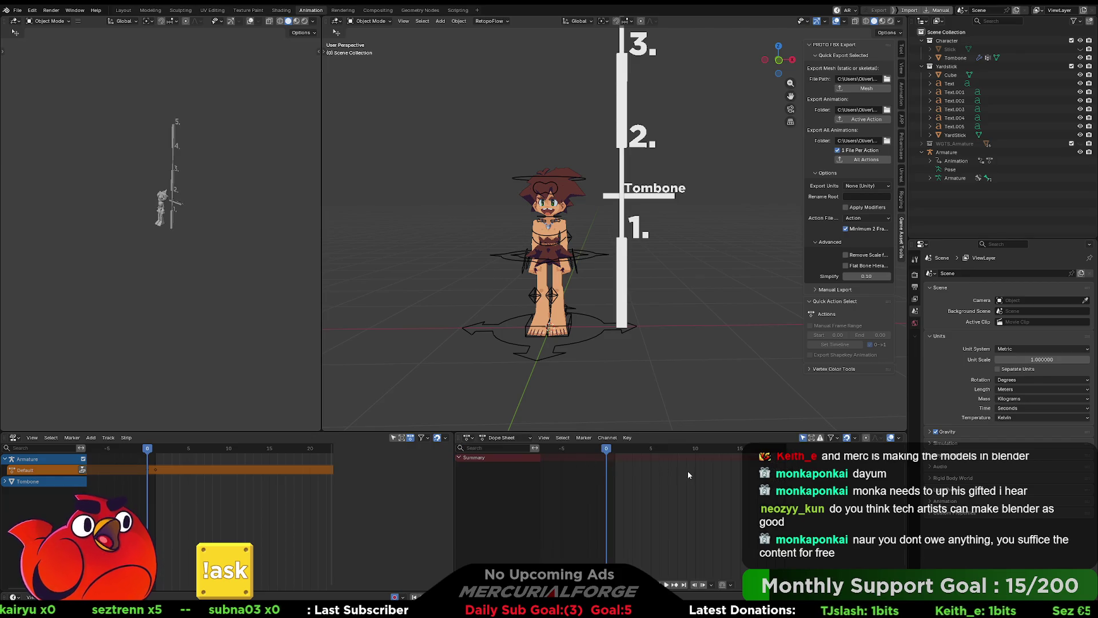
Step: Select the Tombone armature, enter Pose Mode, and select all its bones
left_click(594, 257)
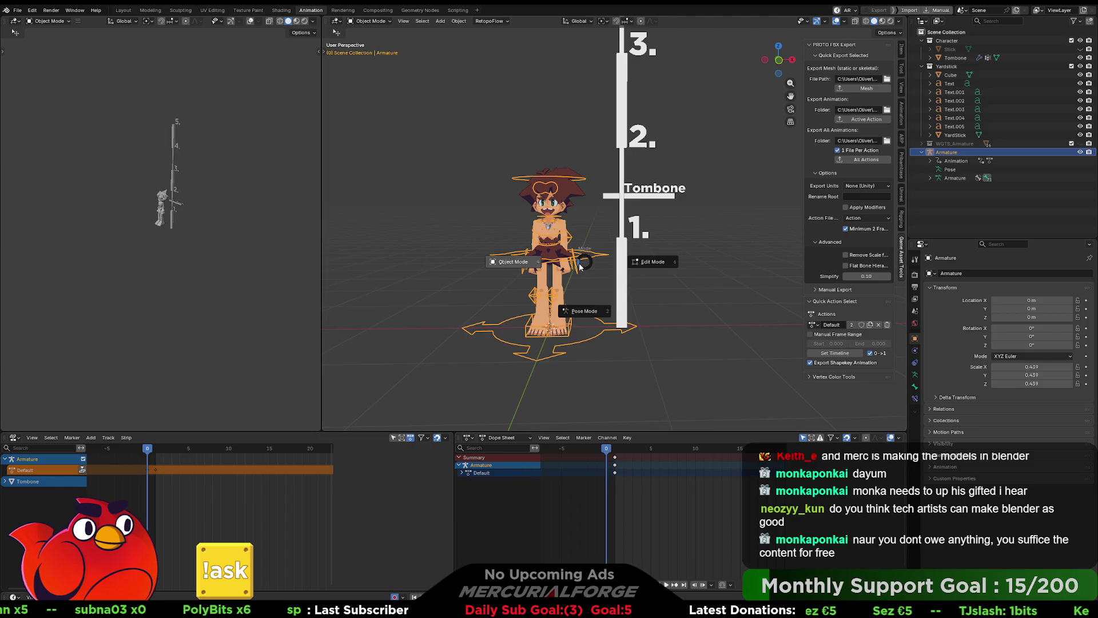
key("ctrl+Tab")
key("a")
scroll(635, 486, "up", 2)
scroll(613, 483, "up", 2)
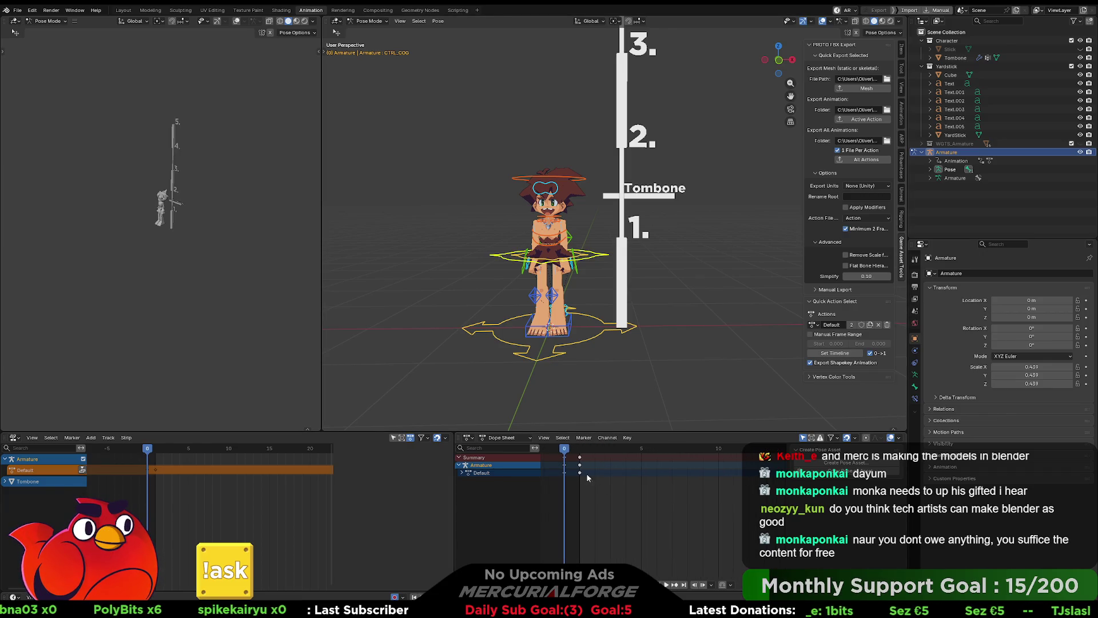
Step: View the rig's Default action in the Action Editor, then return to the Dope Sheet
left_click(511, 438)
left_click(507, 468)
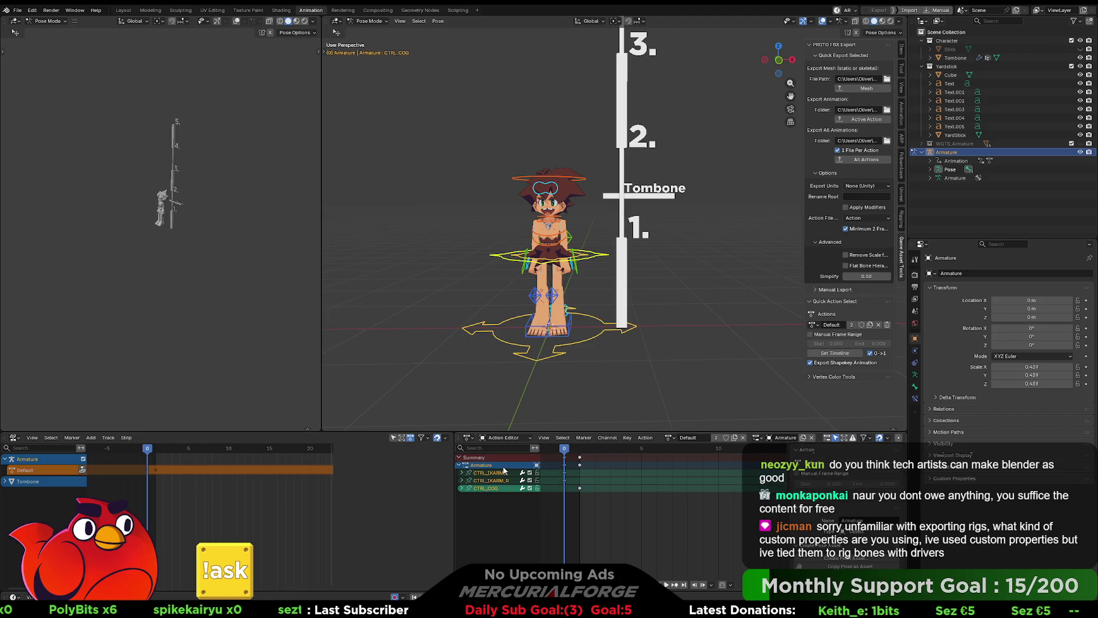
left_click(504, 438)
left_click(503, 460)
Step: Play the animation, stop at frame 0, and box-select the stray keyframes near frame 1
key("space")
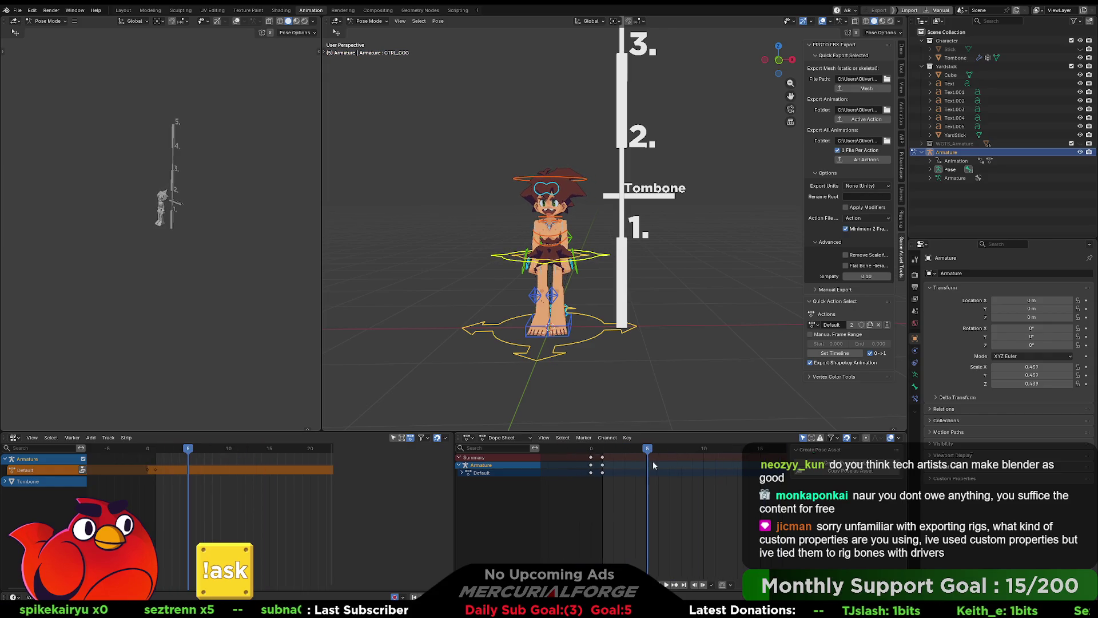
scroll(653, 460, "down", 8)
scroll(667, 467, "down", 5)
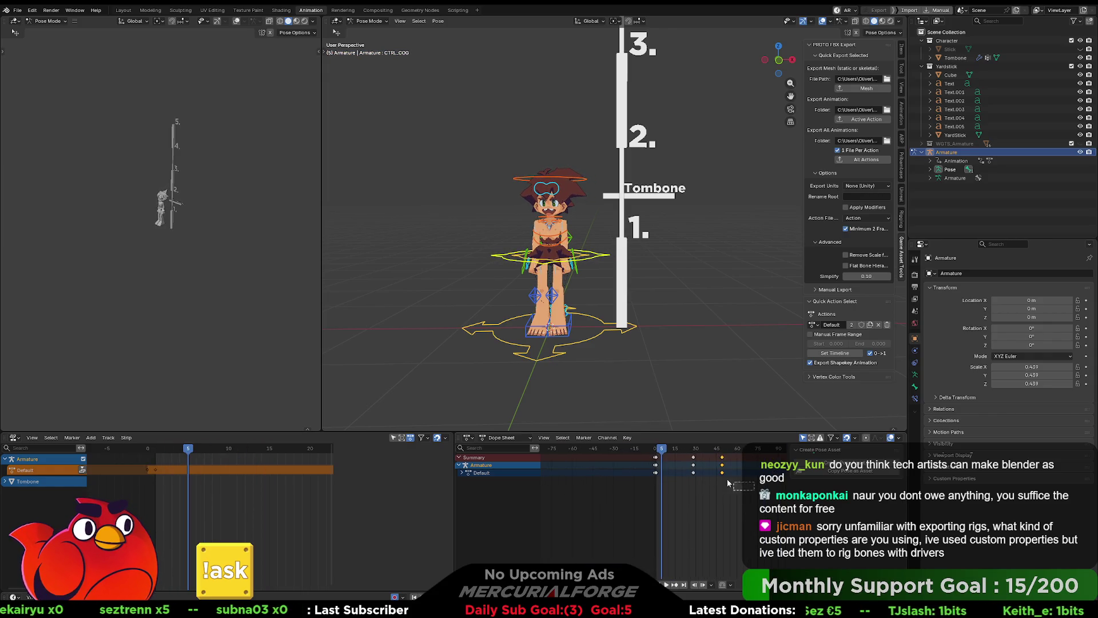
scroll(663, 468, "up", 12)
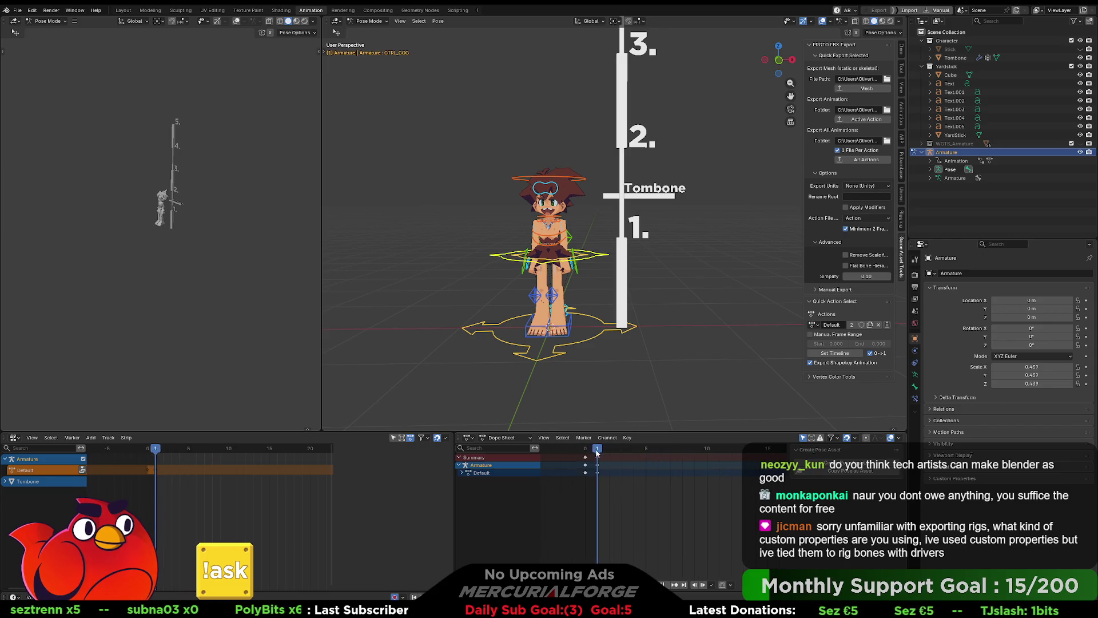
key("space")
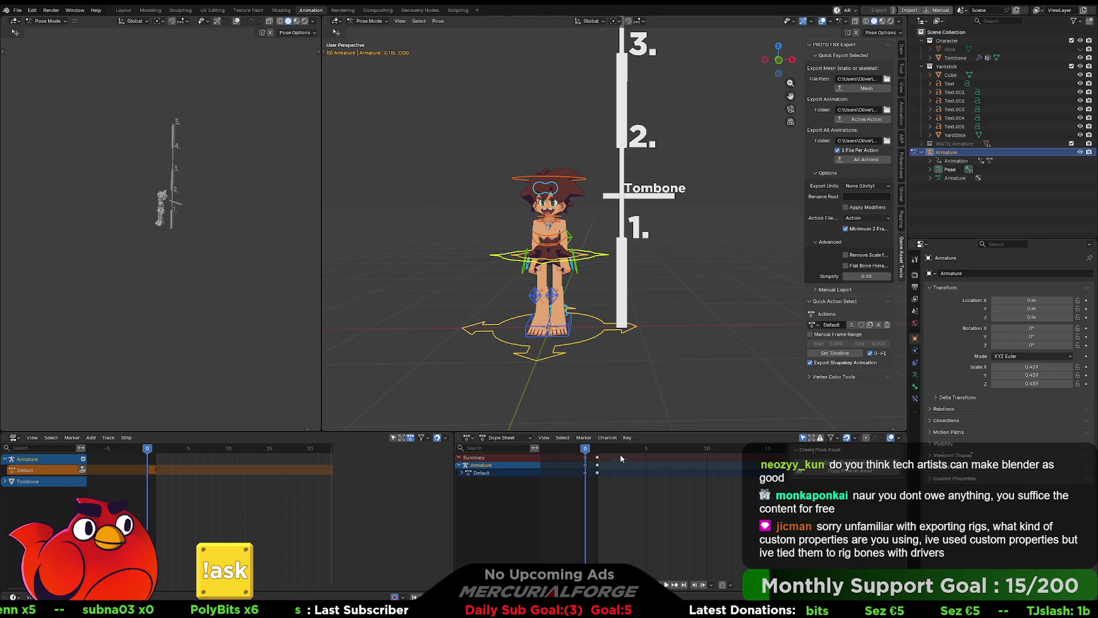
left_click_drag(596, 453, 597, 454)
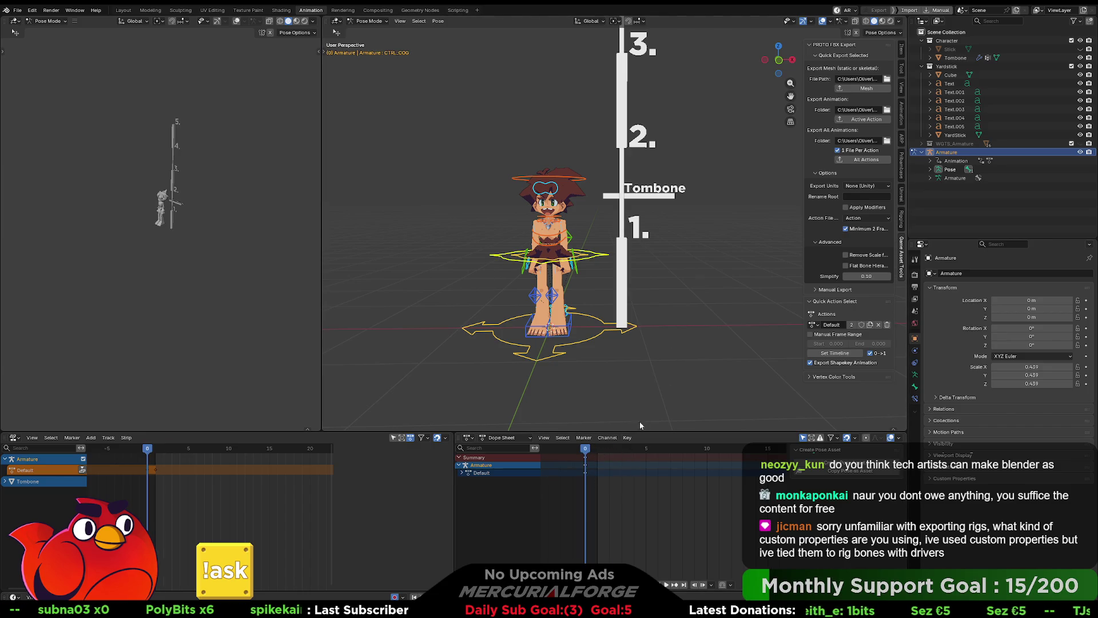
left_click(659, 310)
Step: Zoom and pan the view onto the character's torso and skirt
middle_click_drag(664, 283, 694, 286, "shift")
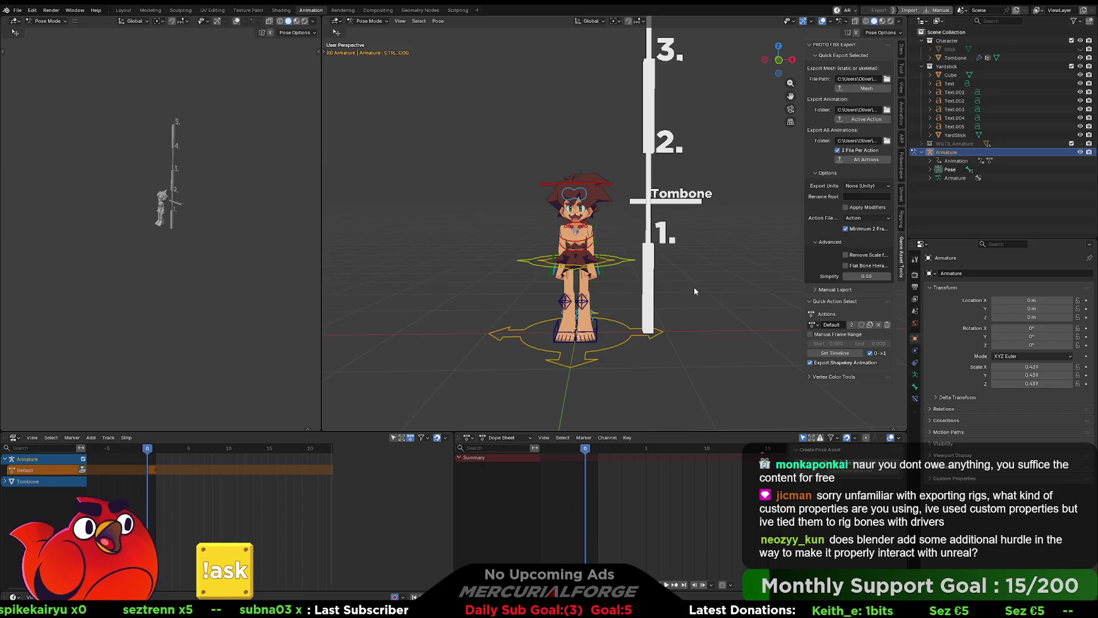
scroll(619, 267, "up", 6)
mouse_move(607, 306)
middle_mouse_down("shift")
mouse_move(629, 201)
mouse_move(626, 223)
middle_mouse_up("shift")
scroll(625, 223, "up", 2)
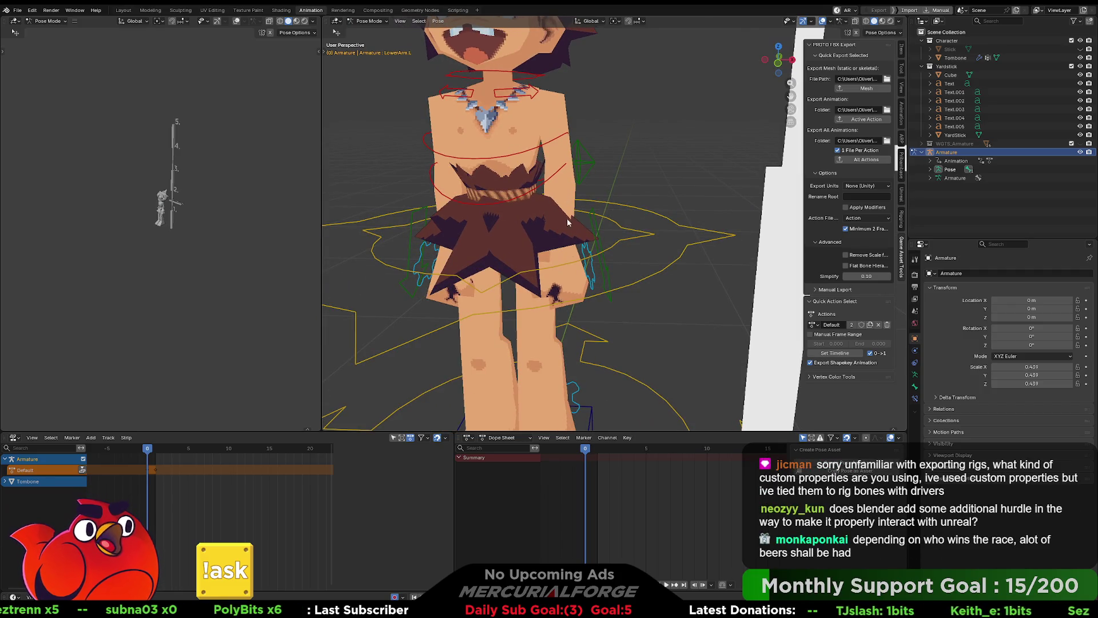
scroll(571, 249, "down", 5)
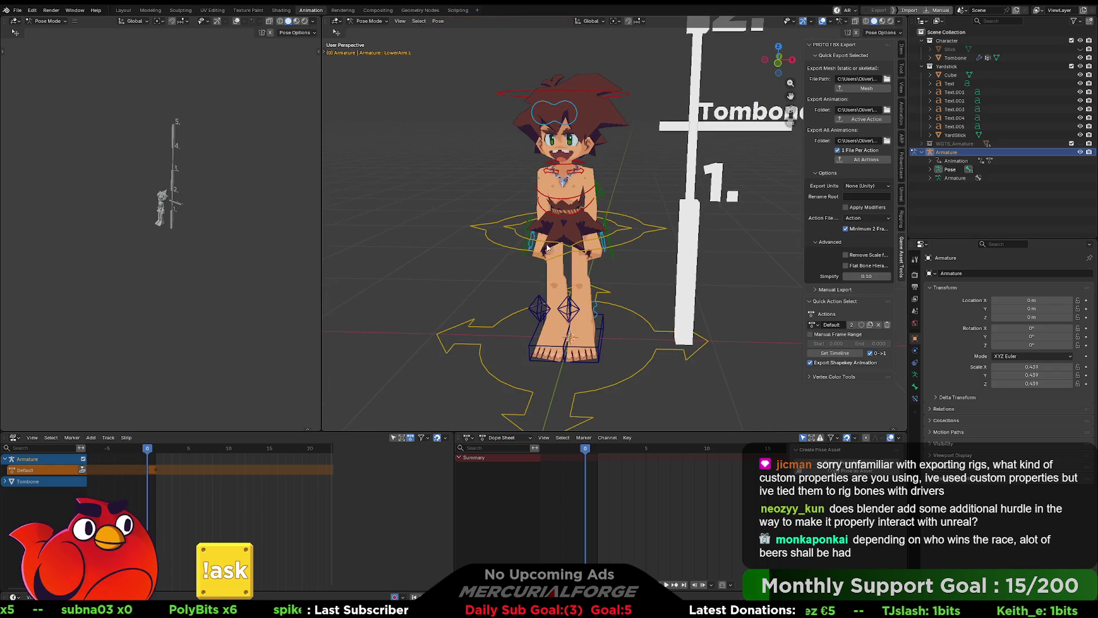
Step: Inspect the bone's Viewport Display settings in Bone properties, then switch to Unreal Engine
left_click(915, 387)
scroll(979, 409, "down", 4)
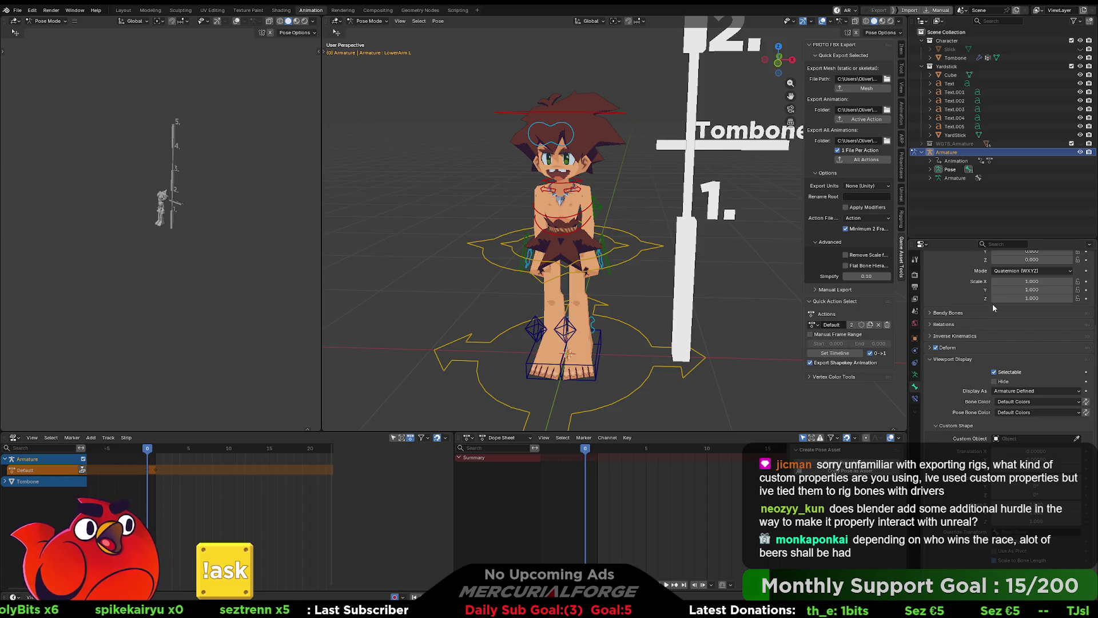
scroll(1006, 343, "down", 1)
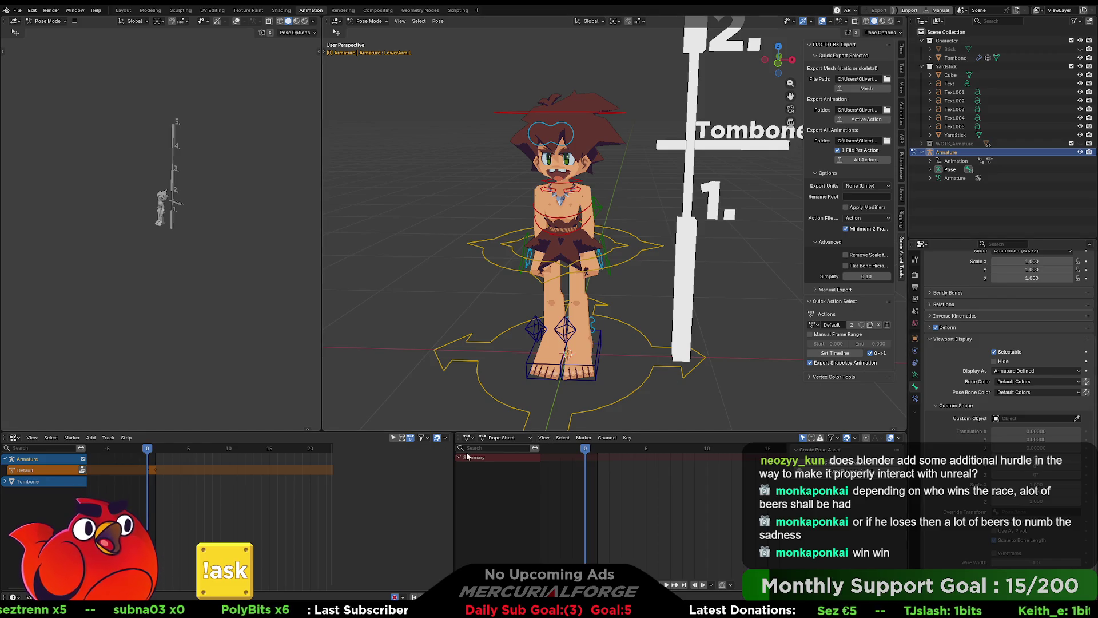
key("alt+Tab")
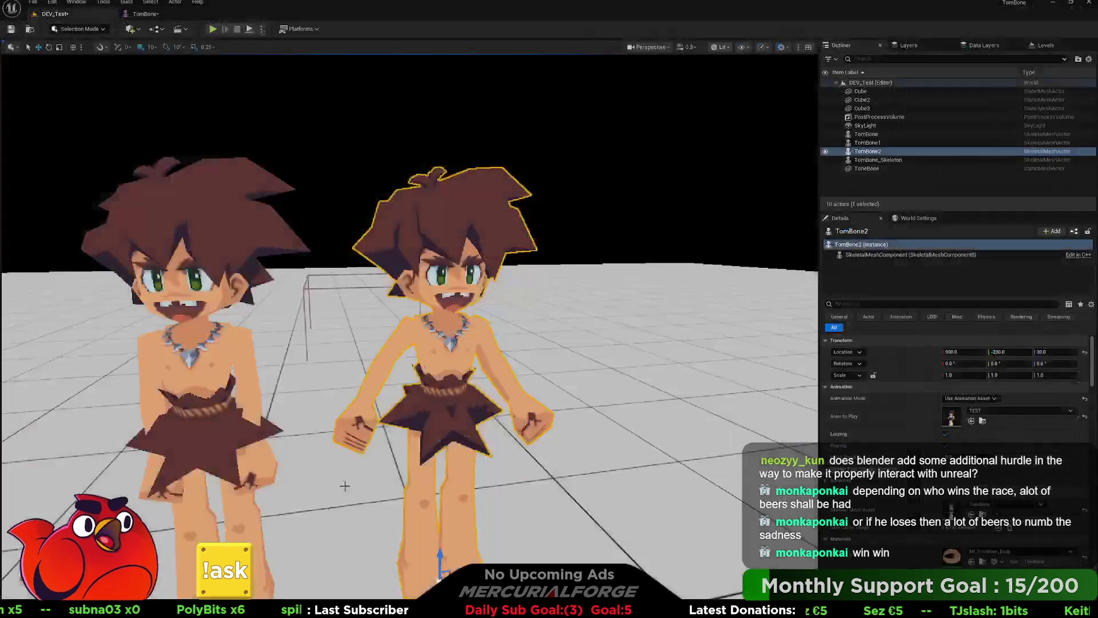
key("ctrl+space")
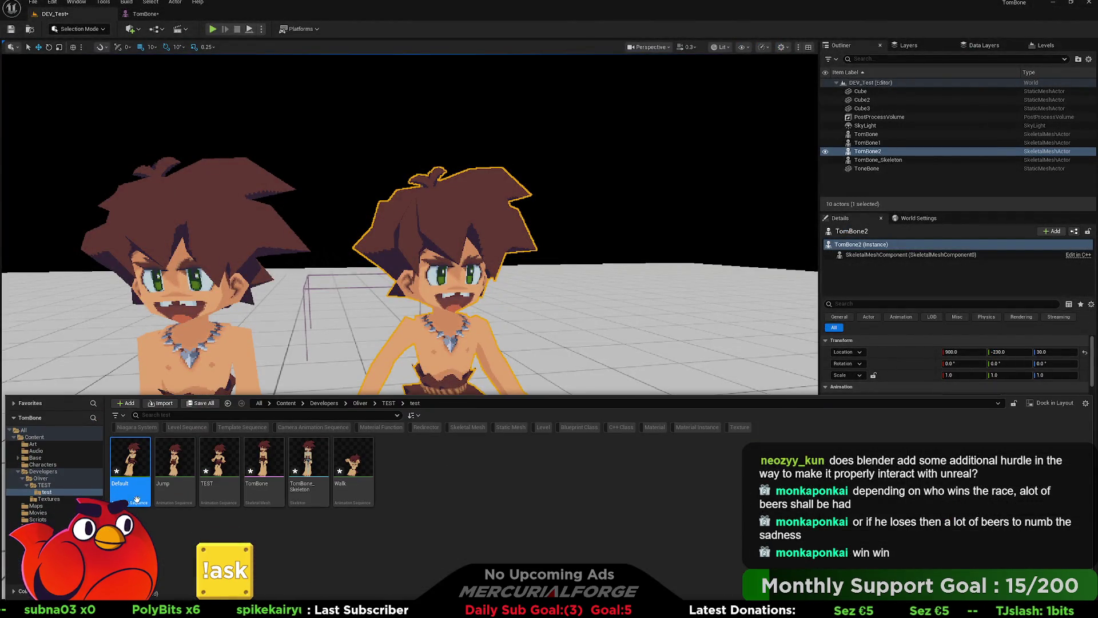
left_click(227, 485)
key("ctrl+space")
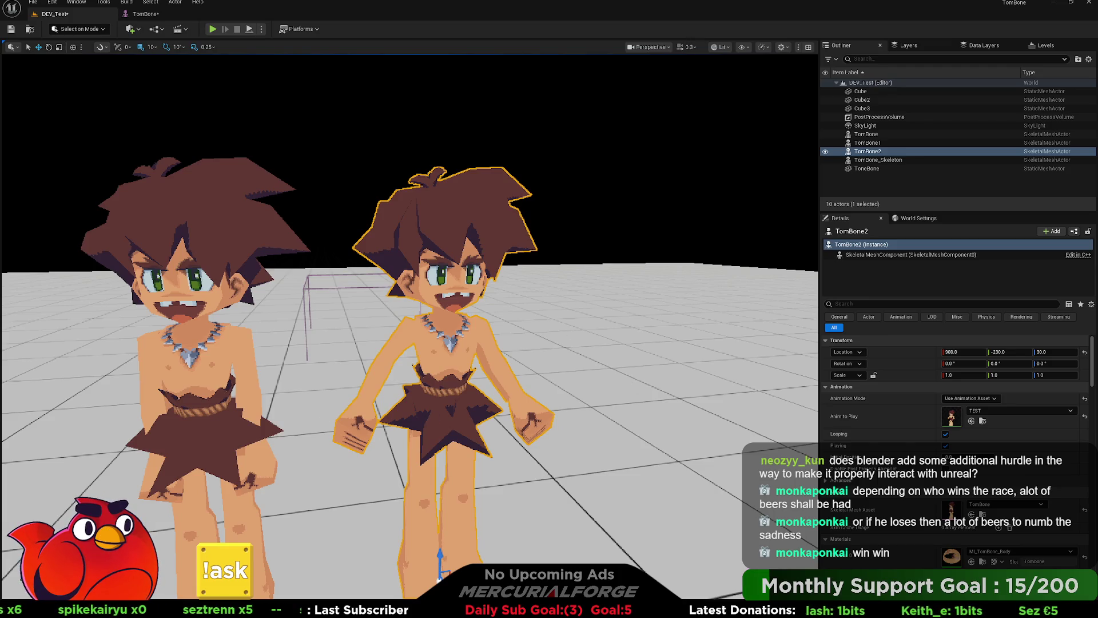
double_click(951, 416)
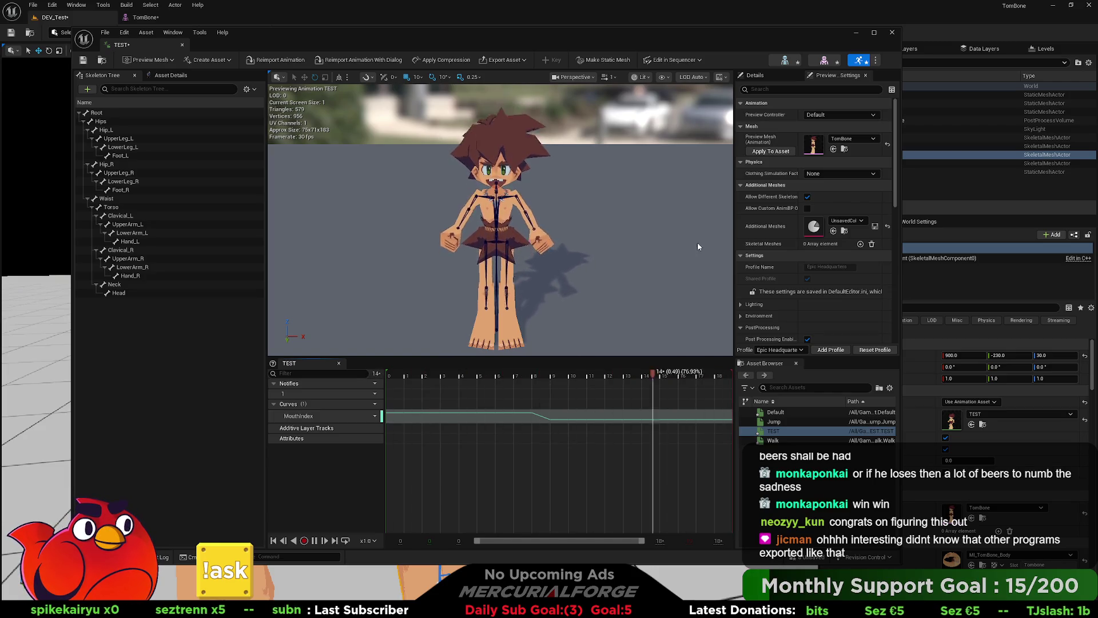
Step: Close Unreal's TEST animation preview window and switch back to Blender
left_click(891, 32)
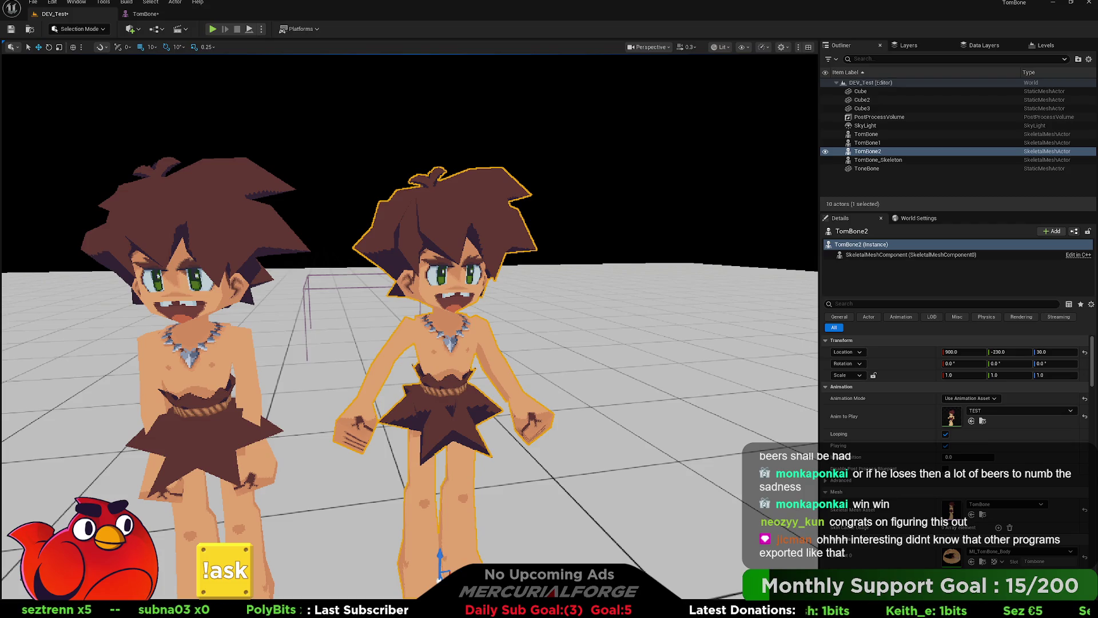
key("alt+Tab")
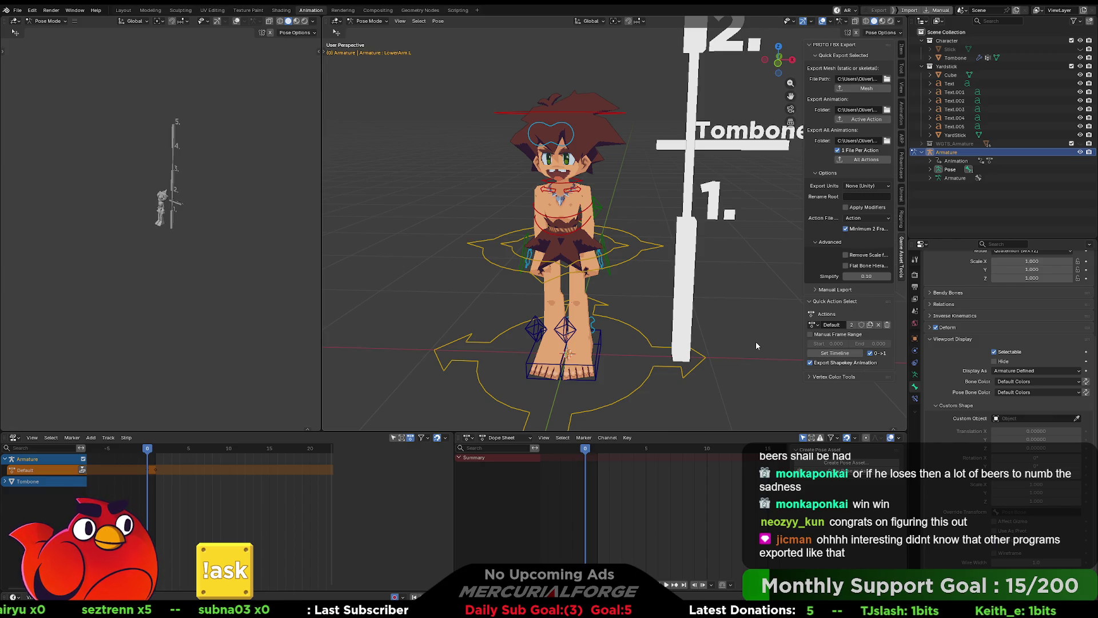
middle_click_drag(754, 286, 753, 266)
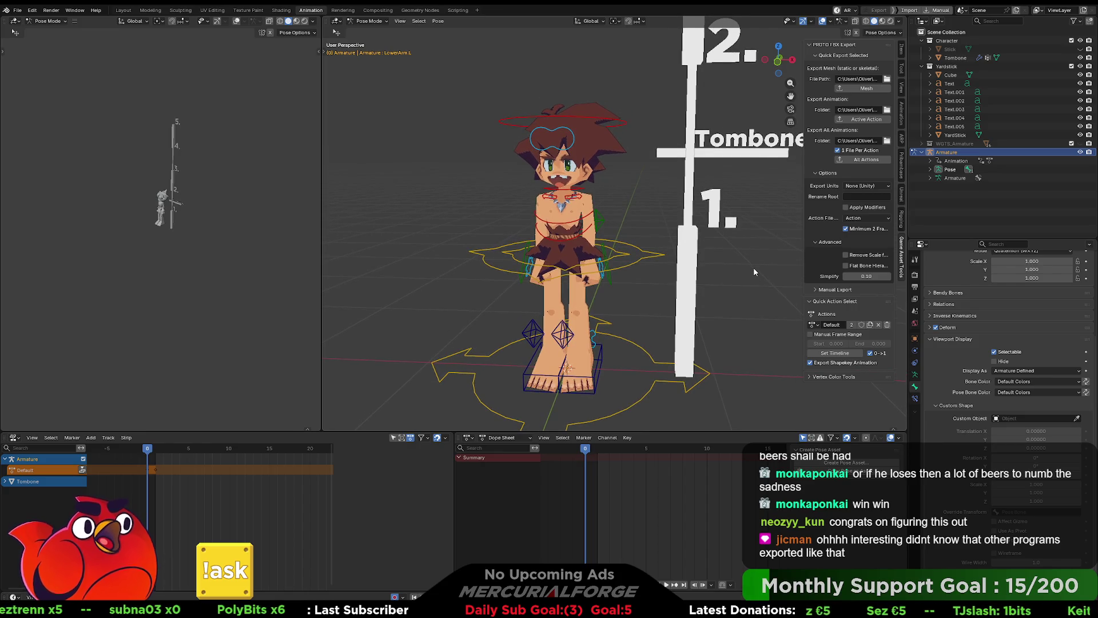
scroll(753, 267, "down", 1)
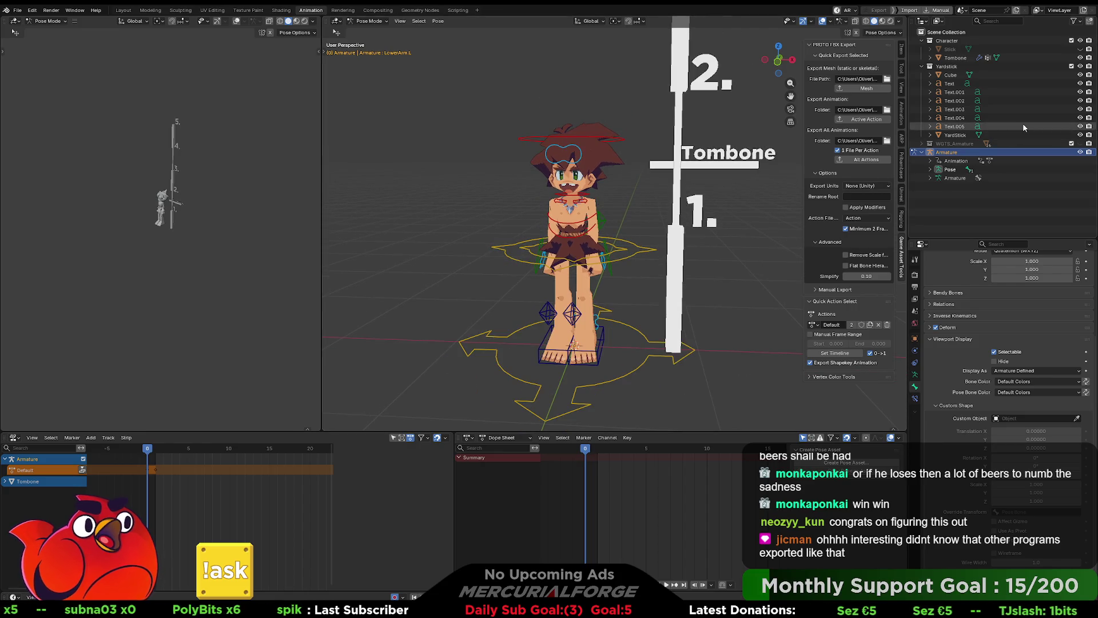
left_click(1080, 66)
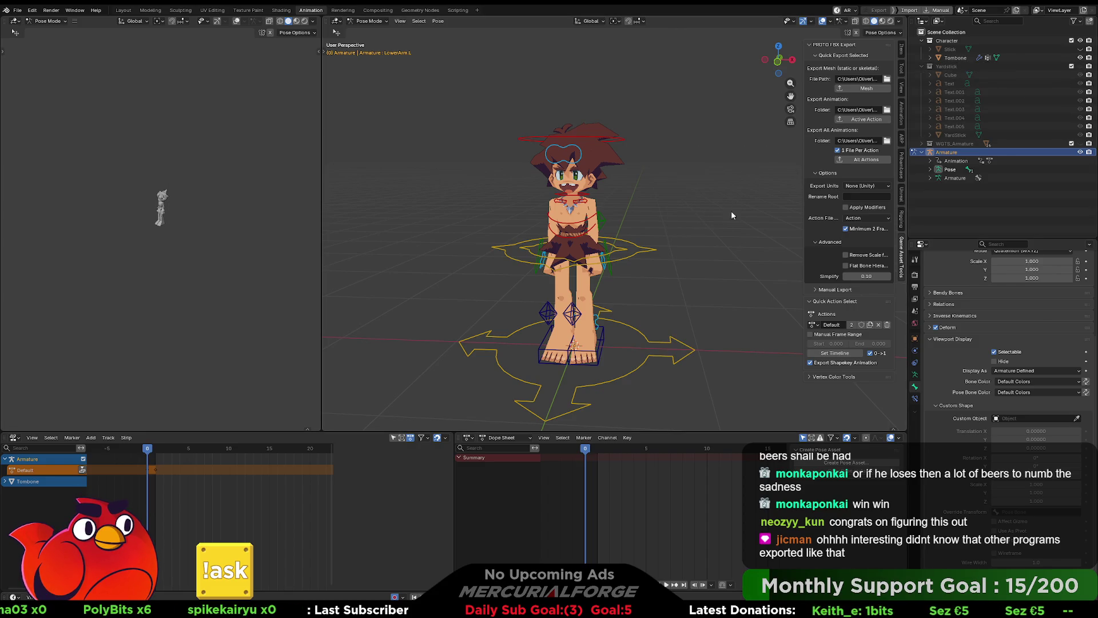